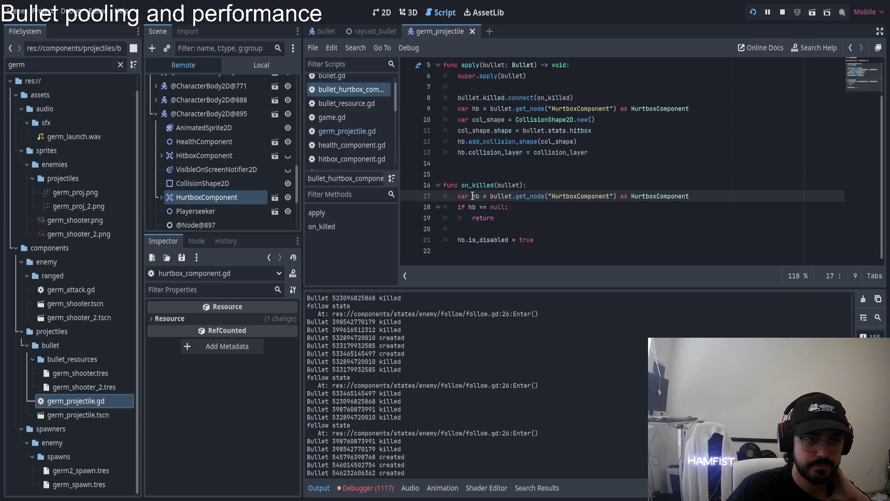
Step: Make on_killed return early when no HurtboxComponent is found
double_click(477, 185)
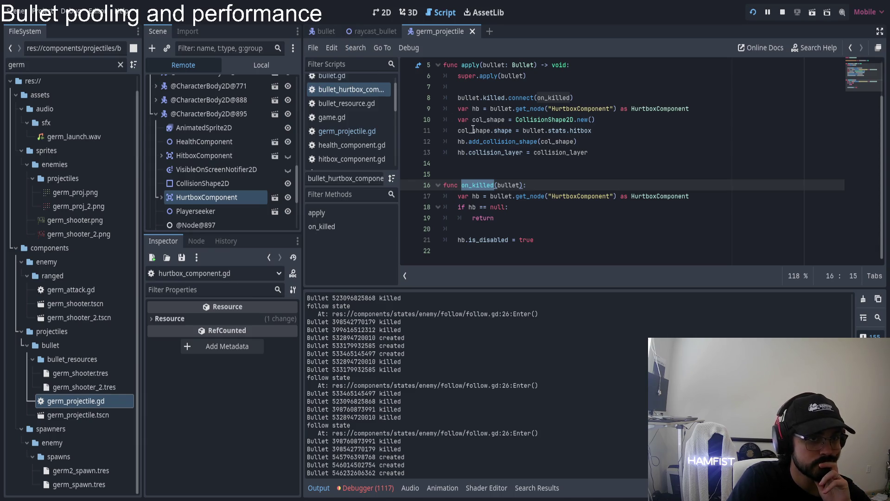
click(47, 69)
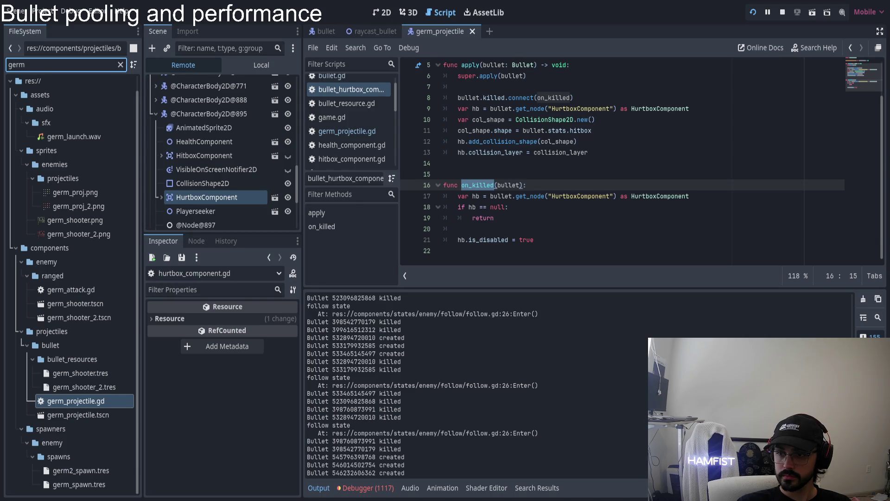
click(536, 207)
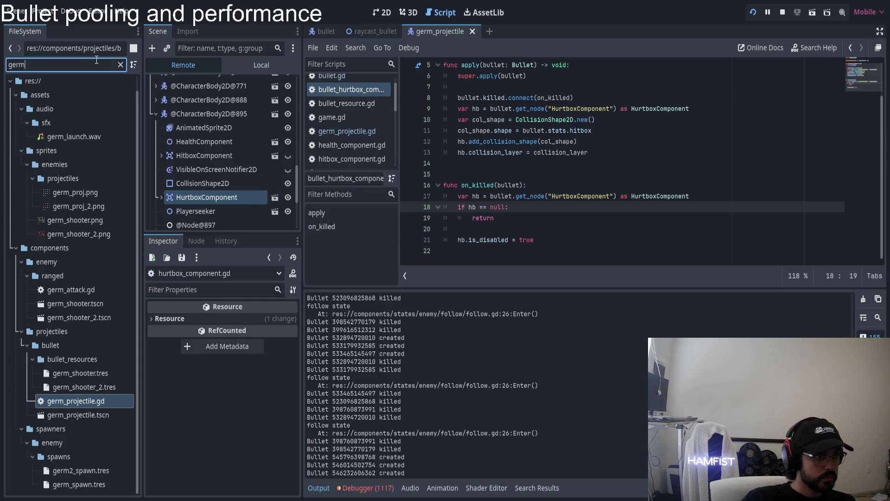
Step: Filter FileSystem for 'bullet_hur', select the match, clear the filter, and open enemy_hurtbox_component.tres
key(super+w)
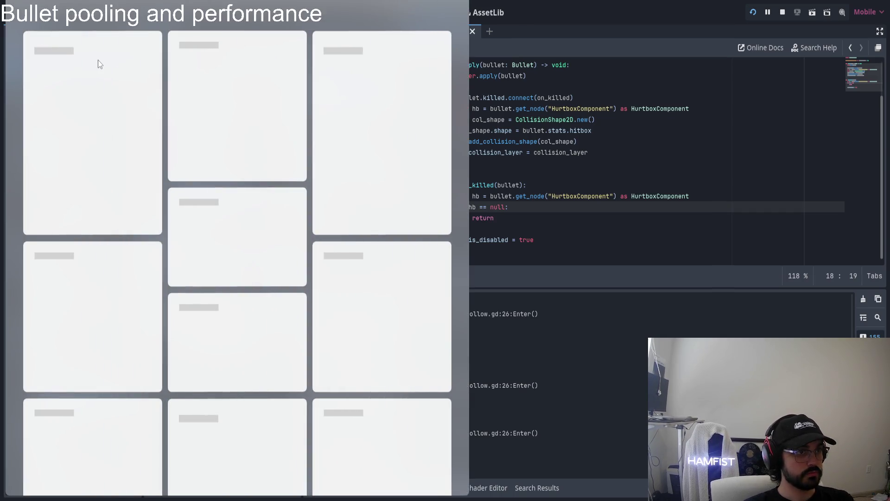
key(super+w)
key(BackSpace)
key(BackSpace)
key(BackSpace)
text(bullet_hur)
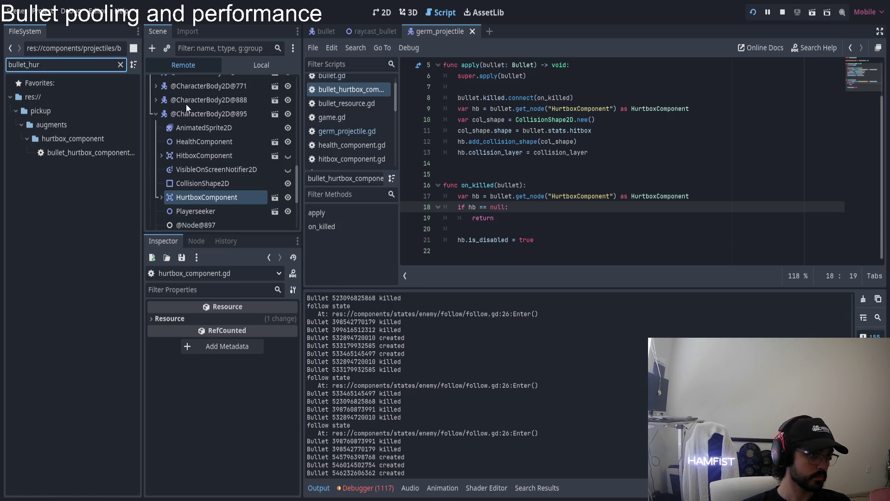
click(90, 154)
click(119, 65)
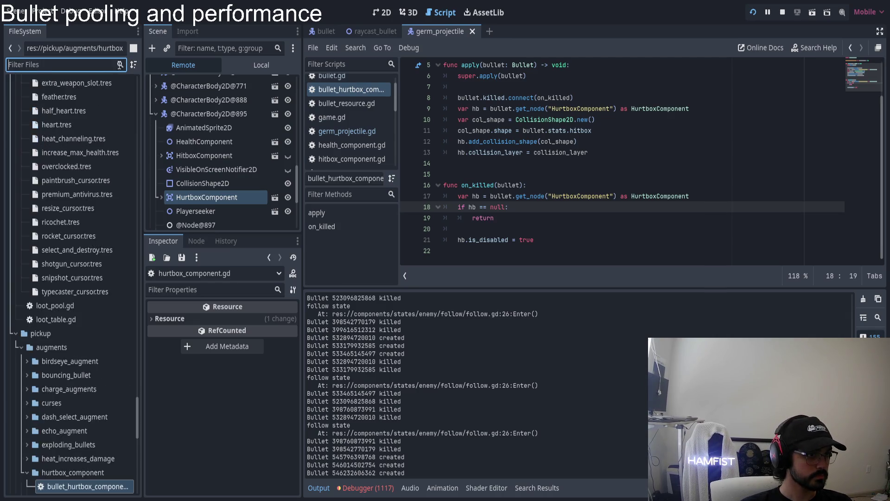
scroll(down, 3)
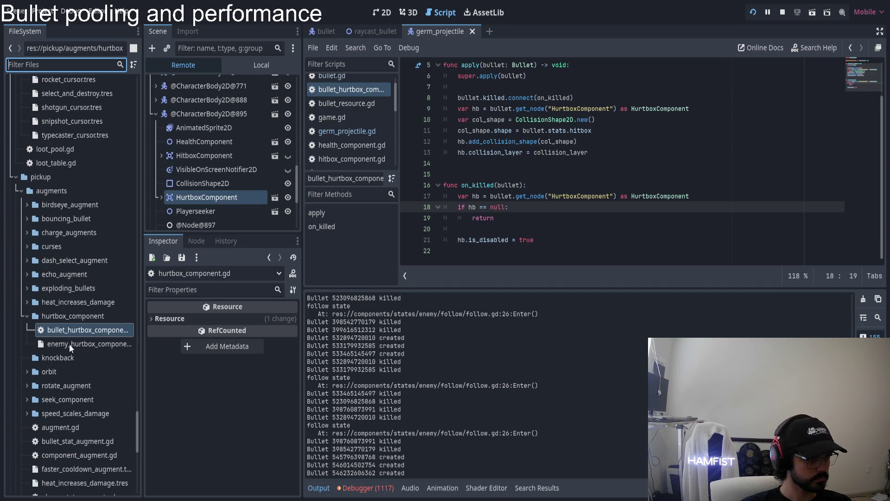
click(68, 344)
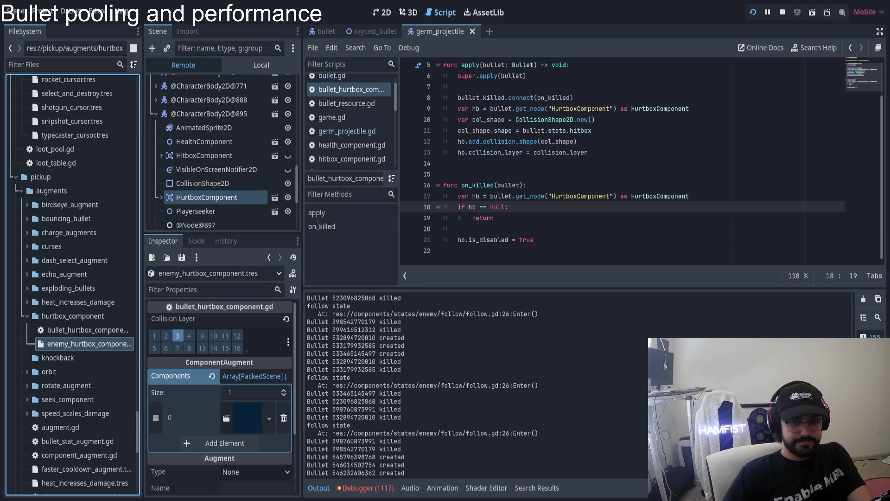
Step: Return to Godot and select the GermProjectile root node to view its Bullet properties
key(alt+Tab)
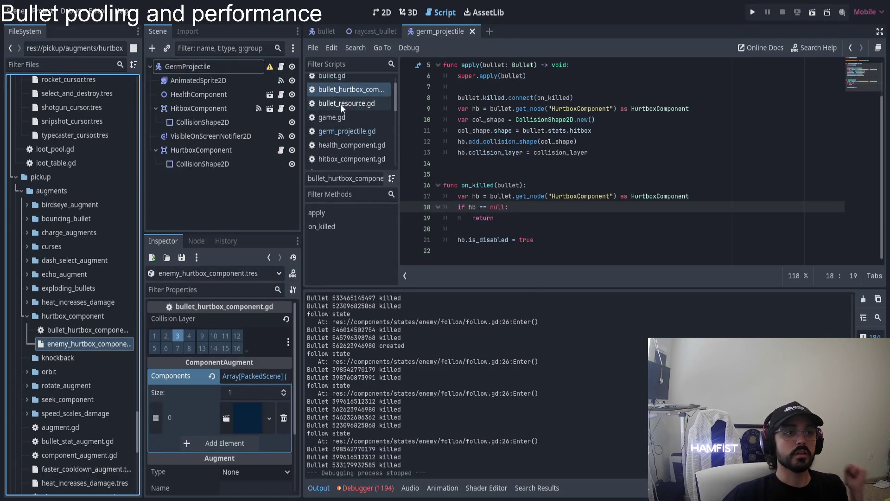
click(200, 65)
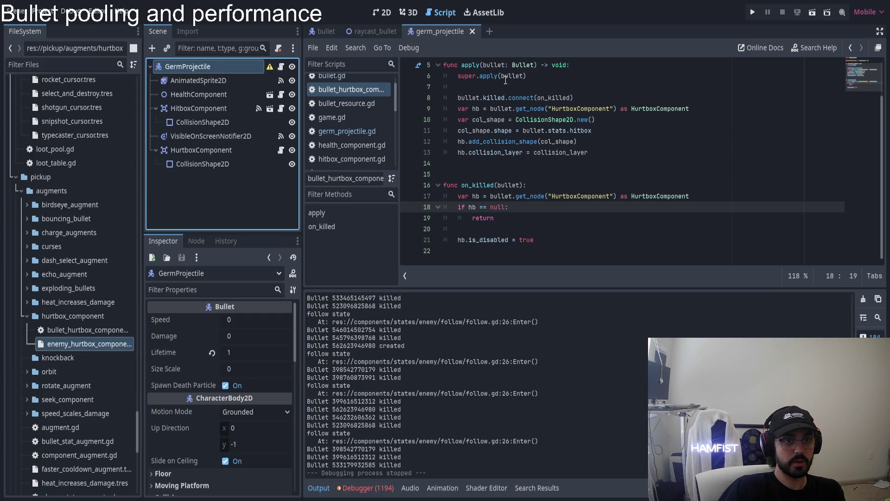
click(496, 108)
drag(459, 97, 735, 121)
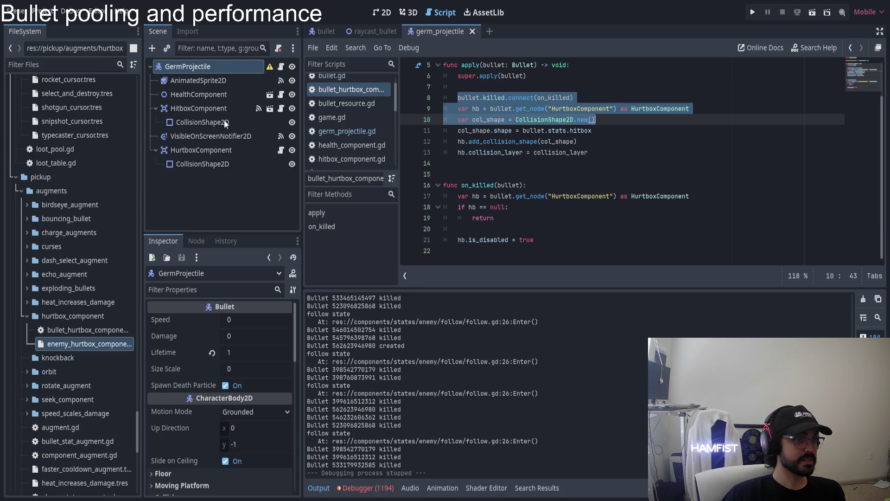
scroll(down, 3)
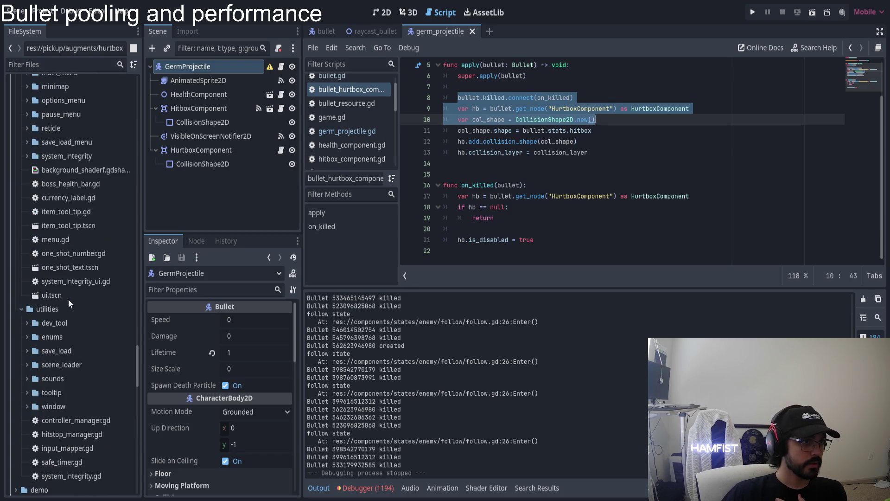
scroll(down, 3)
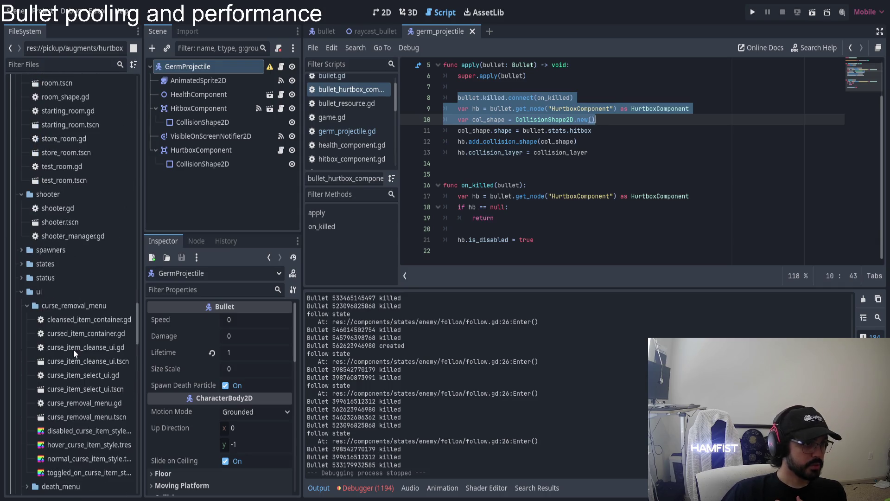
scroll(up, 3)
scroll(up, 3)
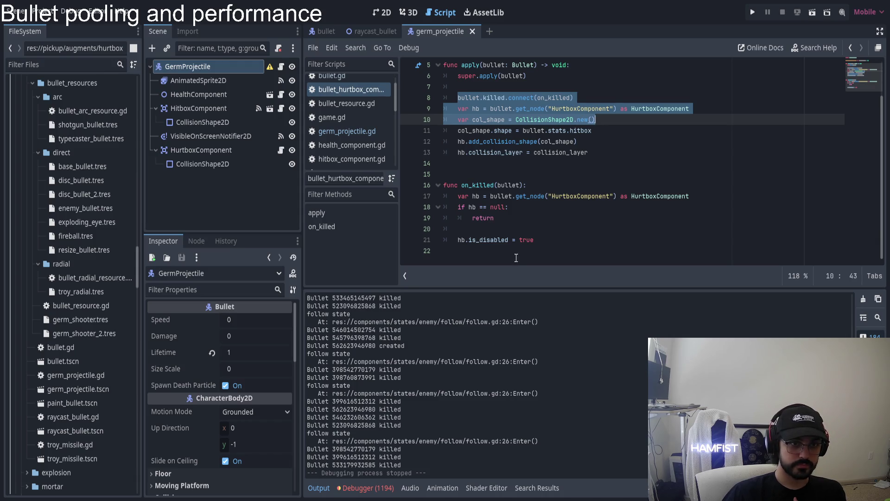
double_click(462, 185)
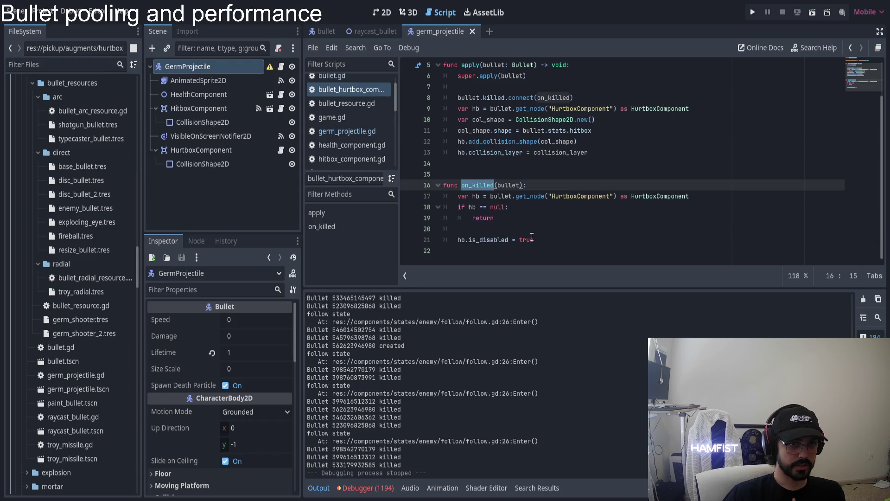
triple_click(514, 240)
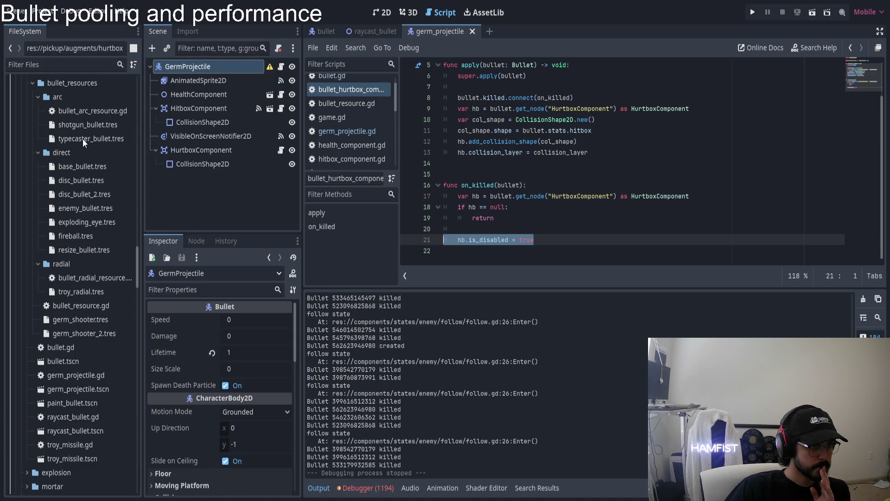
Step: Delete the enemy_hurtbox_component augment from germ_shooter.tres, leaving two augments, and run the game
click(81, 322)
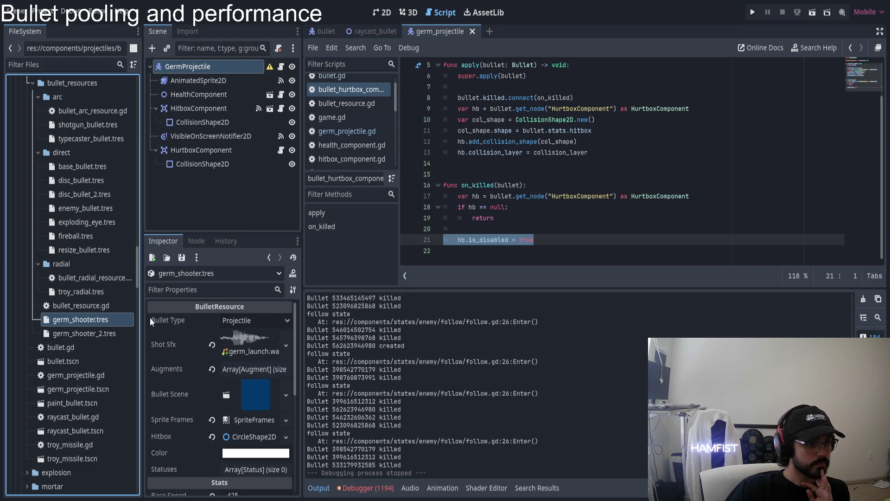
click(249, 370)
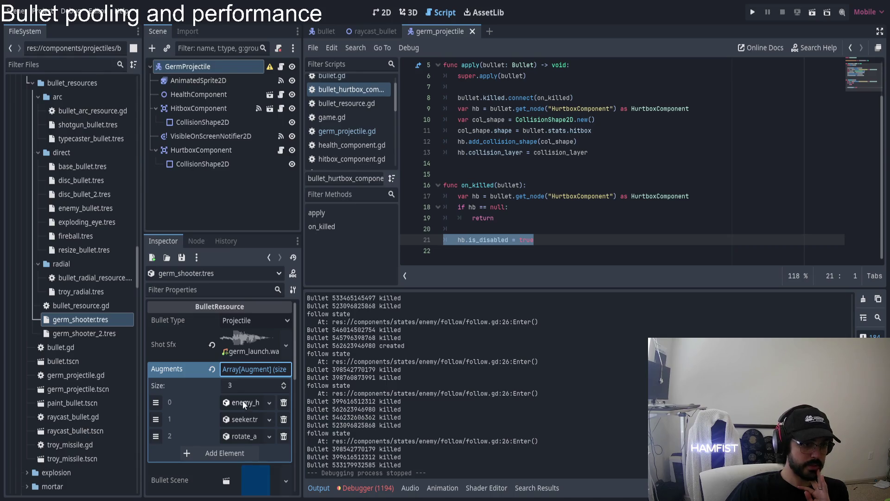
click(243, 402)
click(242, 403)
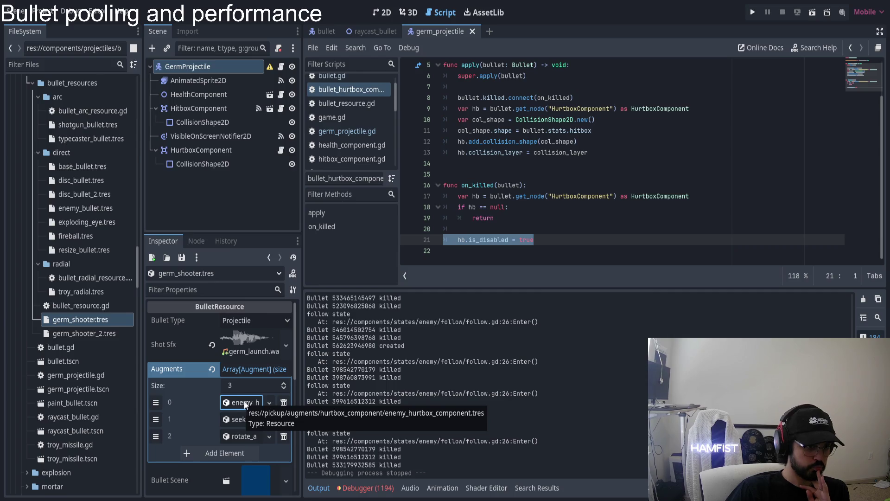
click(282, 404)
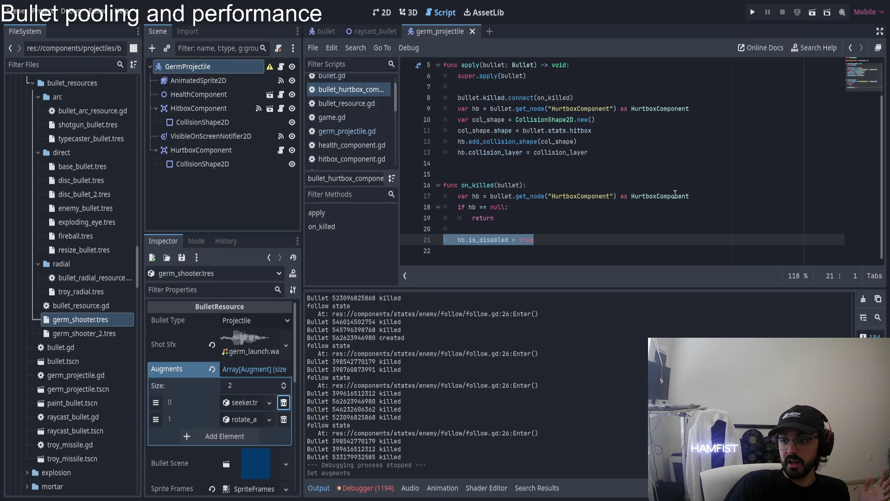
click(752, 14)
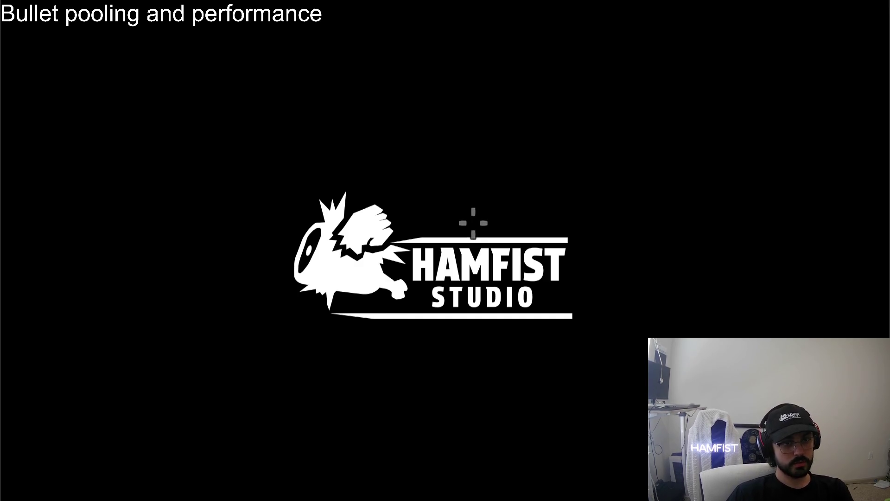
Step: Get past the splash screen and move the ship down and right to test it
click(441, 238)
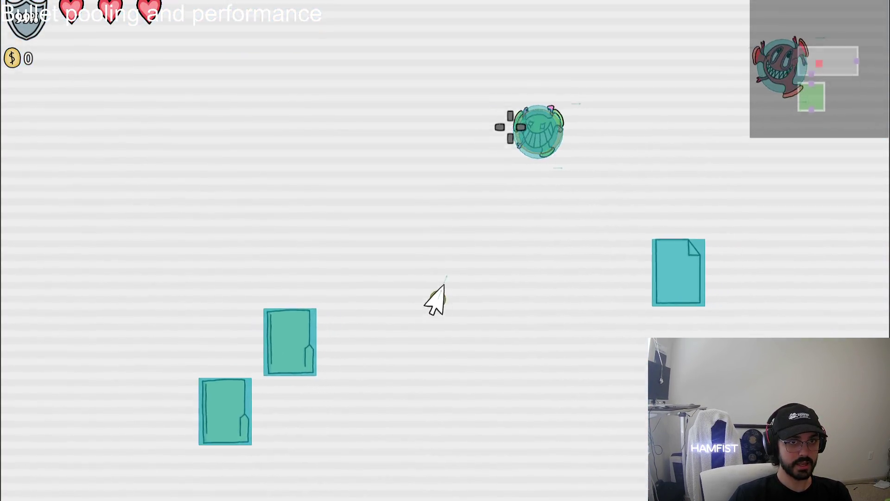
key(s)
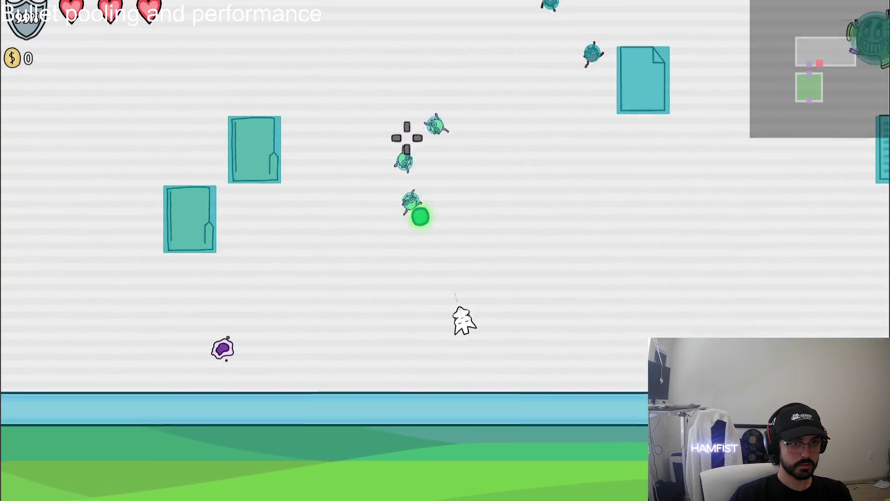
key(d)
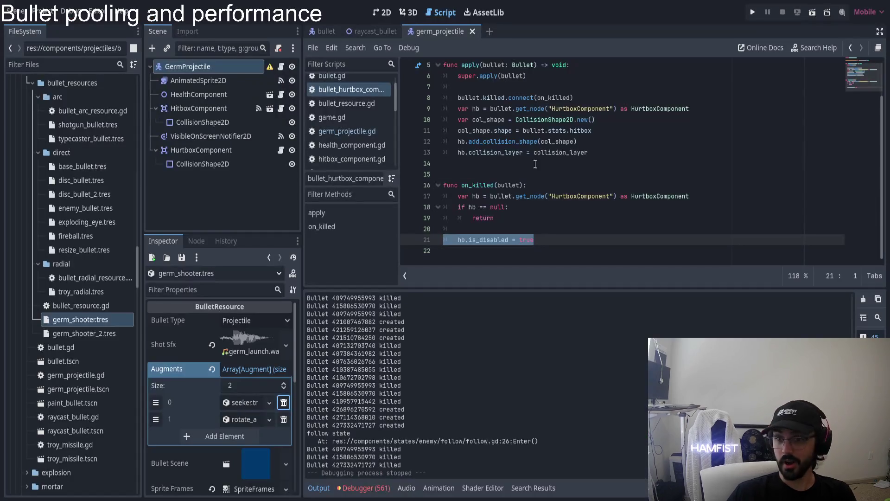
Step: Enable collision mask bit 2 on the GermProjectile HurtboxComponent and run the game
scroll(up, 3)
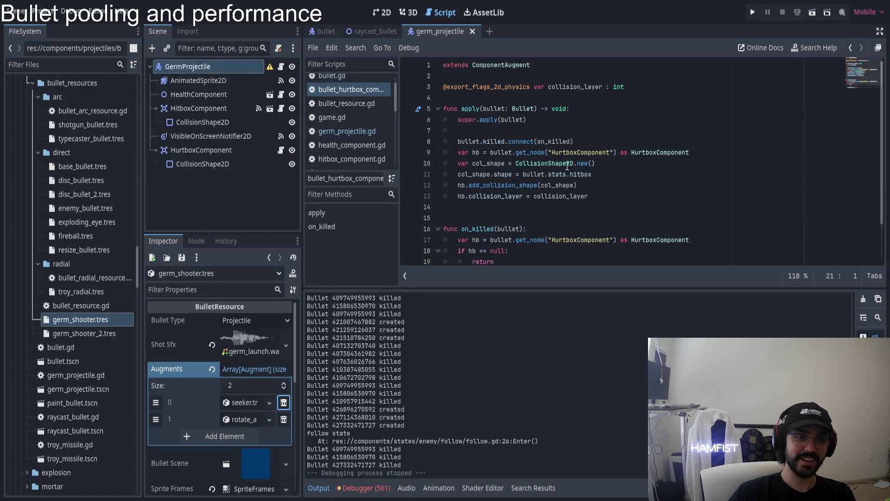
click(614, 193)
click(652, 176)
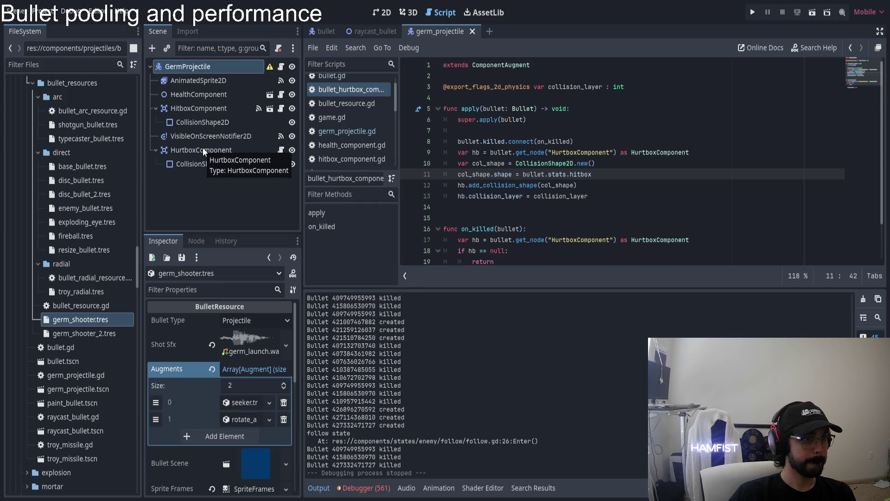
click(203, 148)
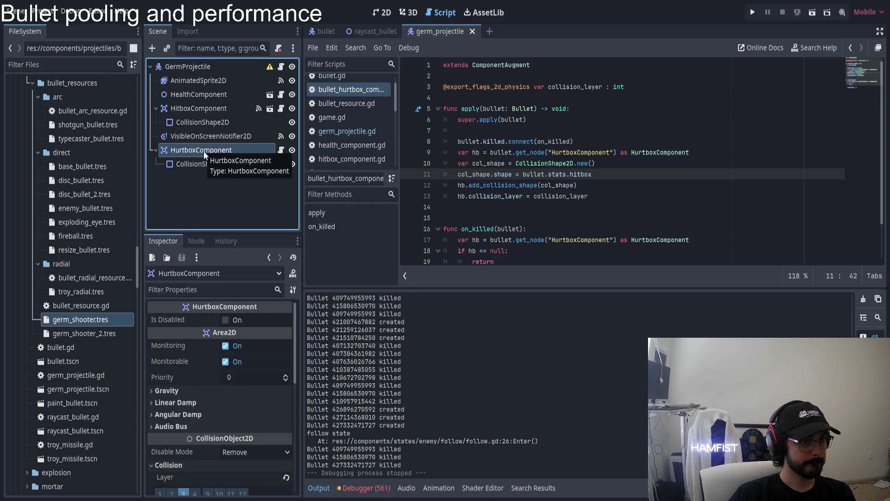
scroll(down, 3)
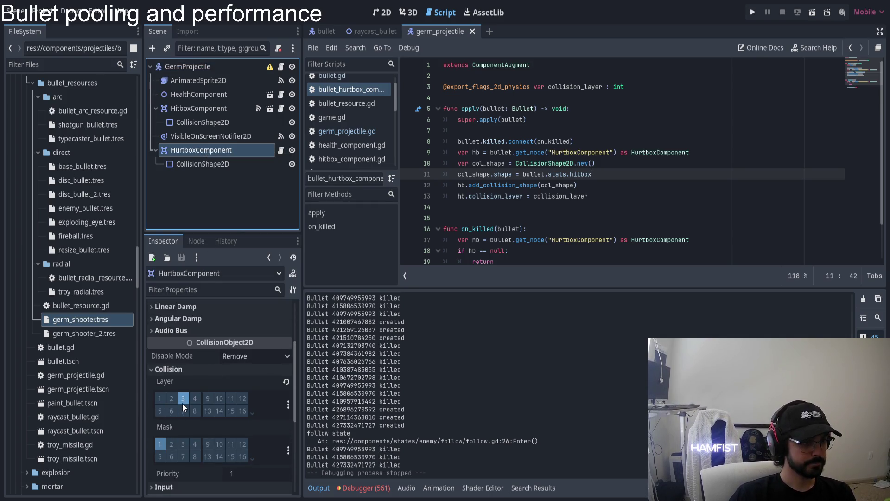
mouse_move(172, 432)
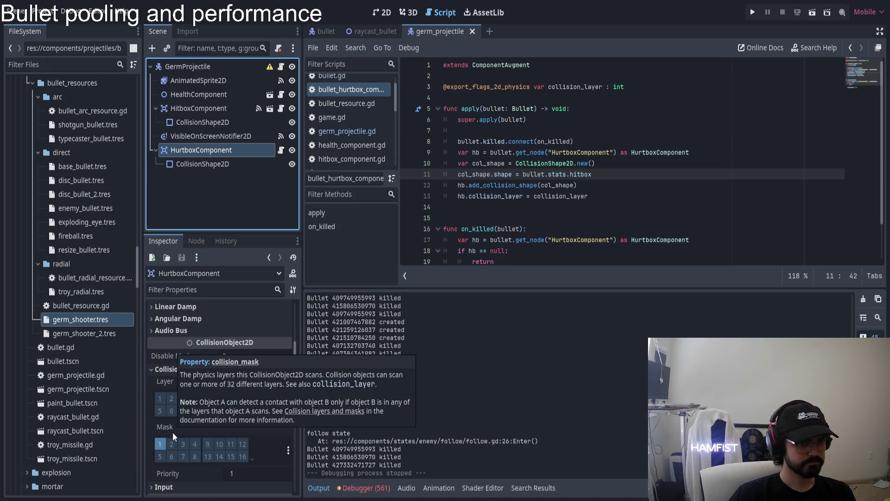
double_click(559, 196)
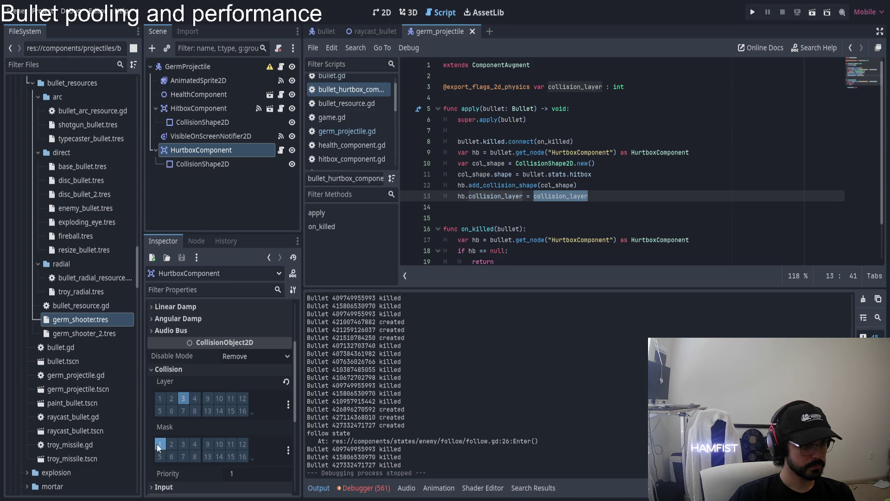
click(174, 444)
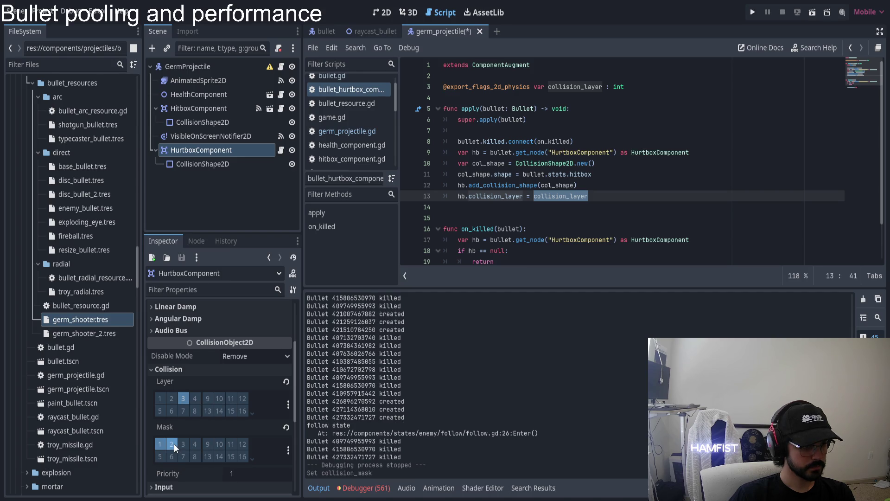
click(754, 12)
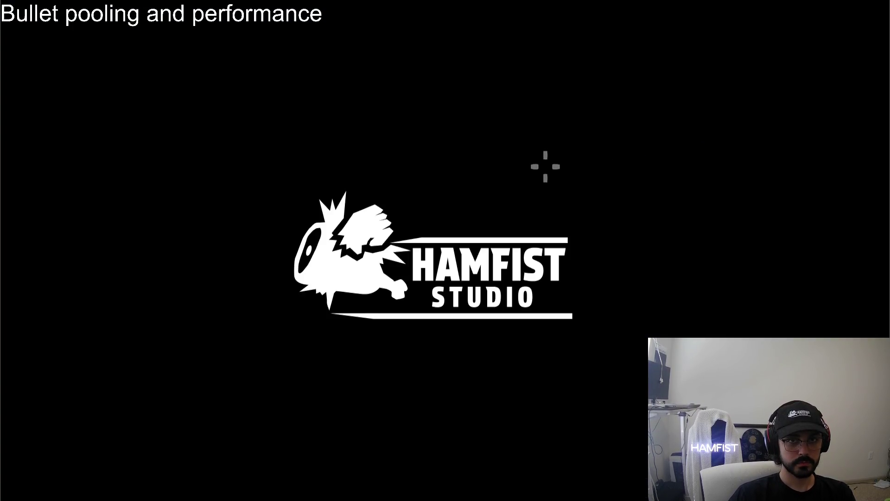
Step: Switch between the editor and the running game while the level loads
key(alt+Tab)
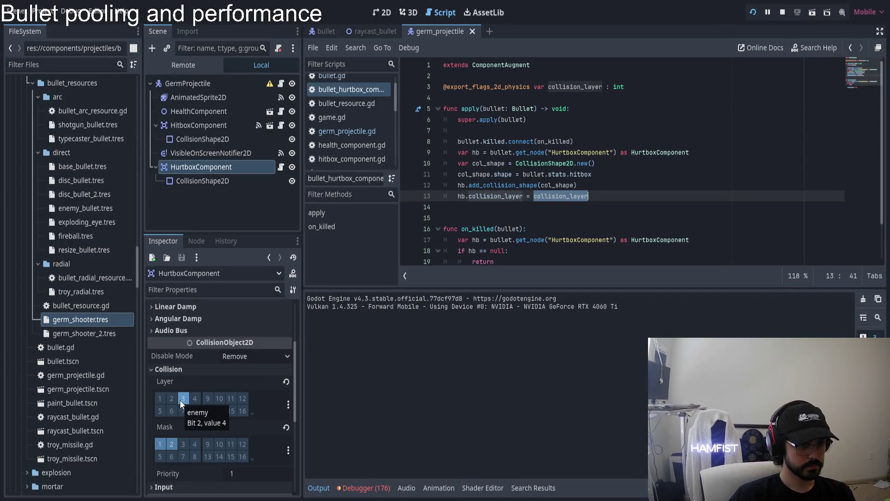
key(alt+Tab)
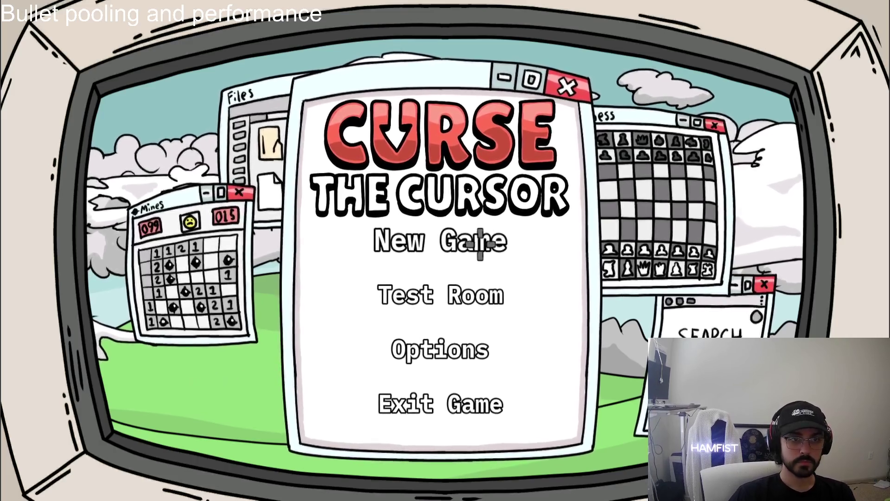
key(alt+Tab)
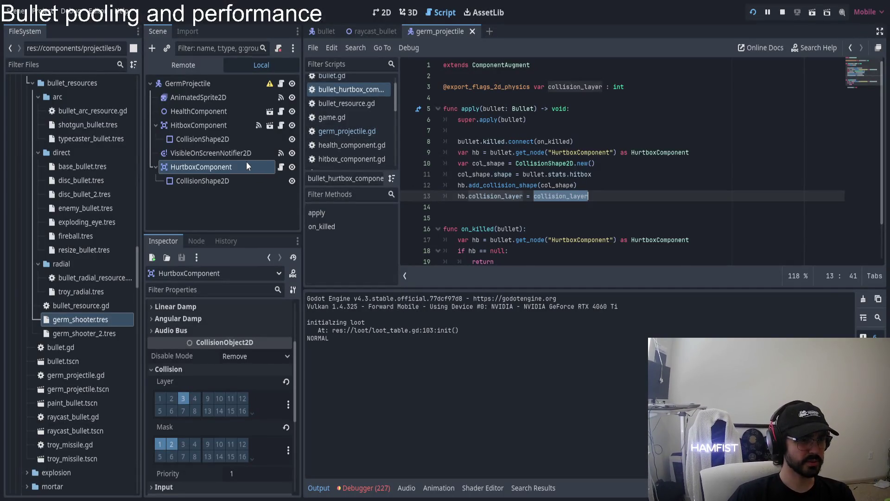
key(F5)
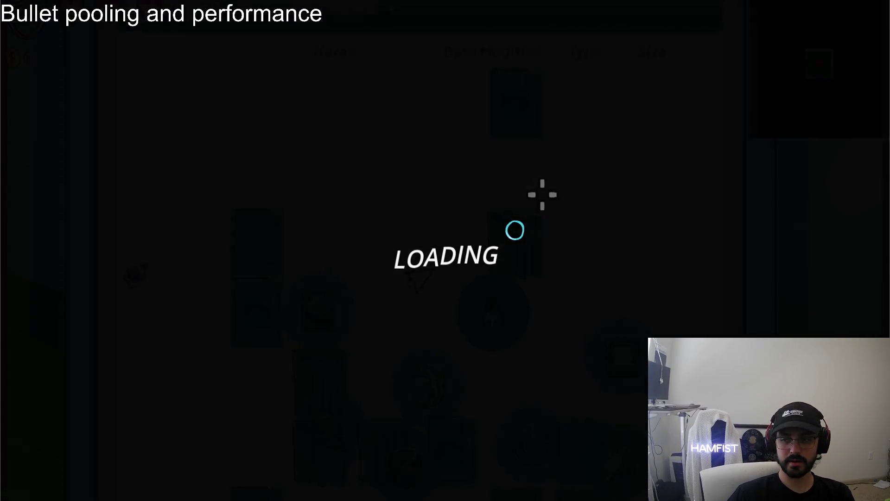
Step: Fly through the minesweeper and file-explorer rooms, shooting tiles and splitting spinner enemies
key(w+a)
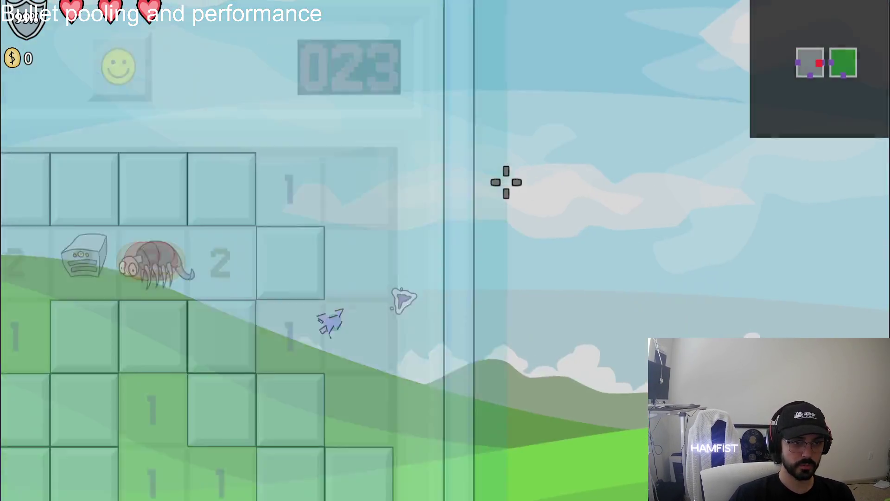
click(341, 208)
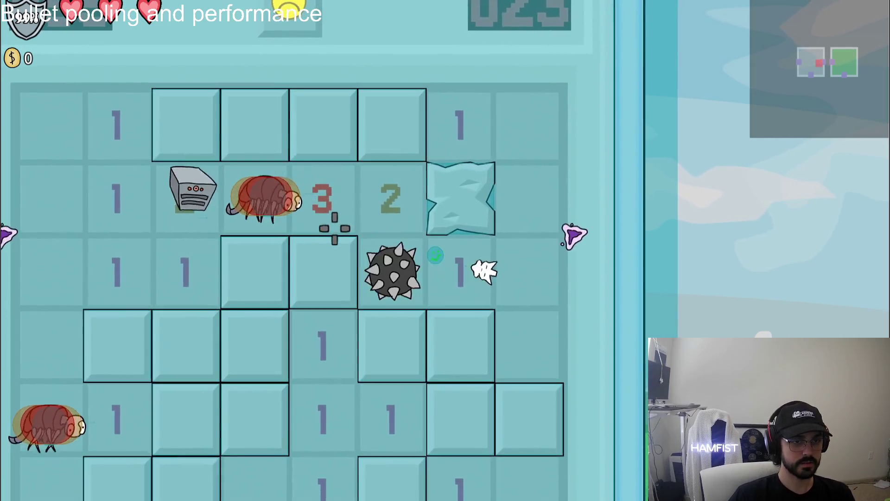
drag(476, 265, 512, 261)
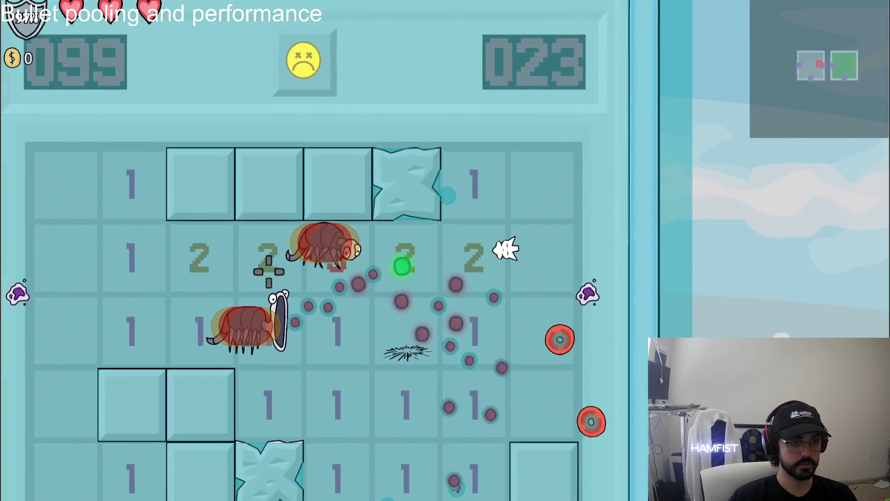
drag(269, 271, 257, 225)
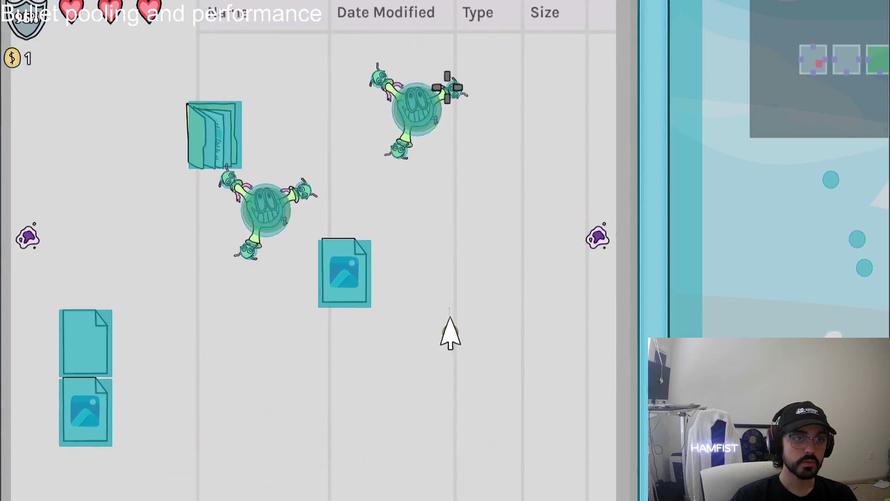
key(s)
drag(447, 87, 450, 119)
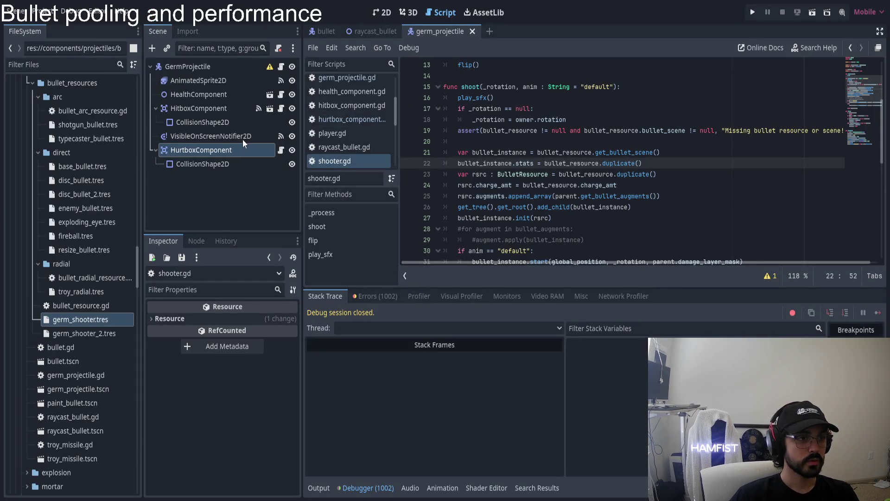
Step: Add a third, empty element to germ_shooter.tres's Augments list and open Quick Load
scroll(down, 3)
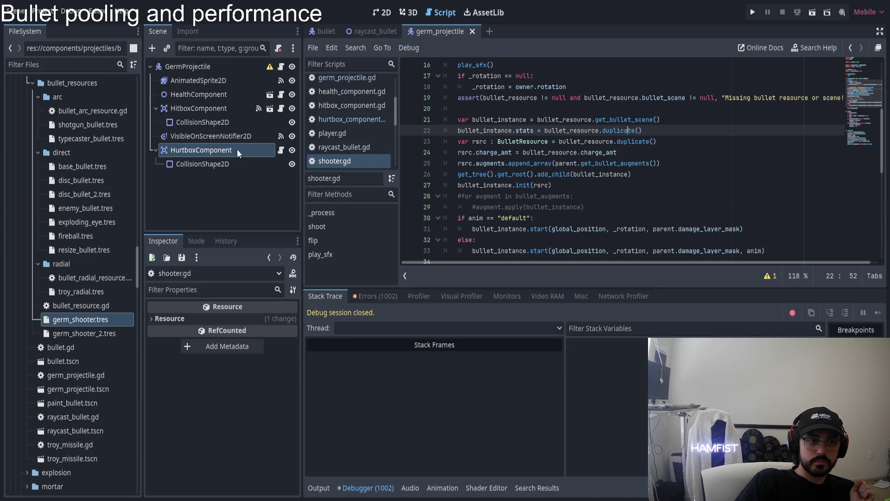
click(101, 319)
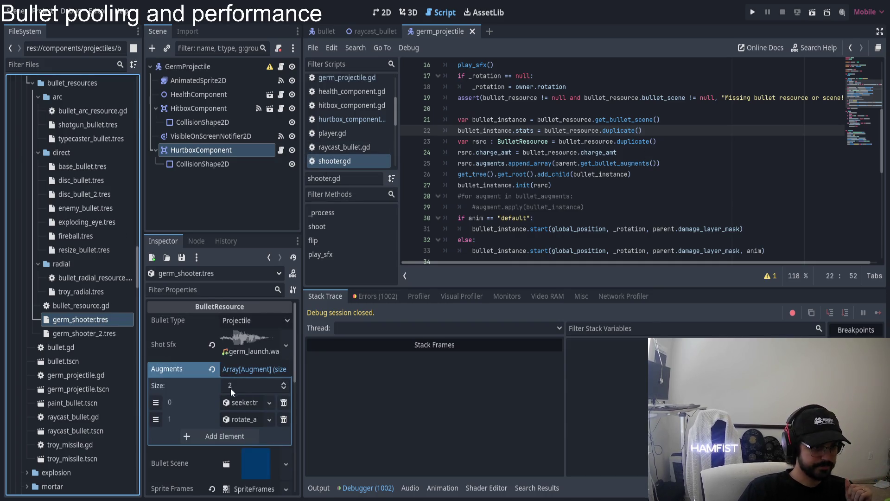
click(224, 438)
click(244, 437)
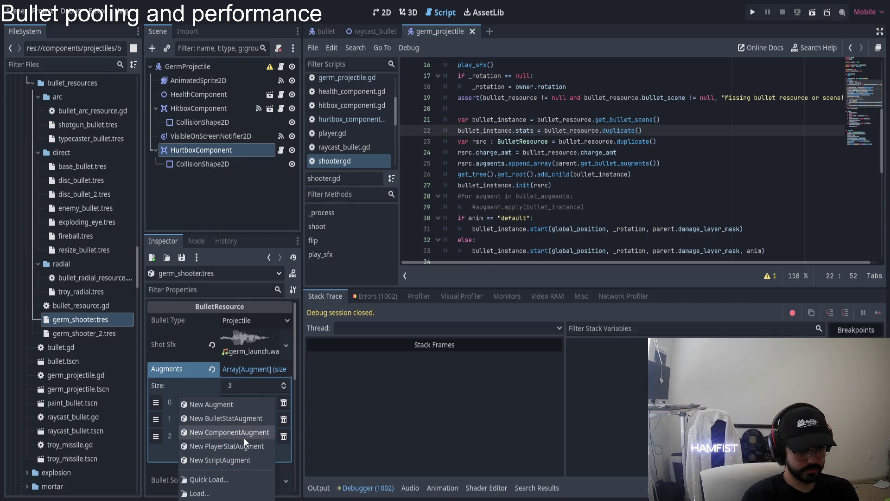
click(229, 480)
Step: Search the resources for 'augment' and 'com' candidates, then clear the search
text(e)
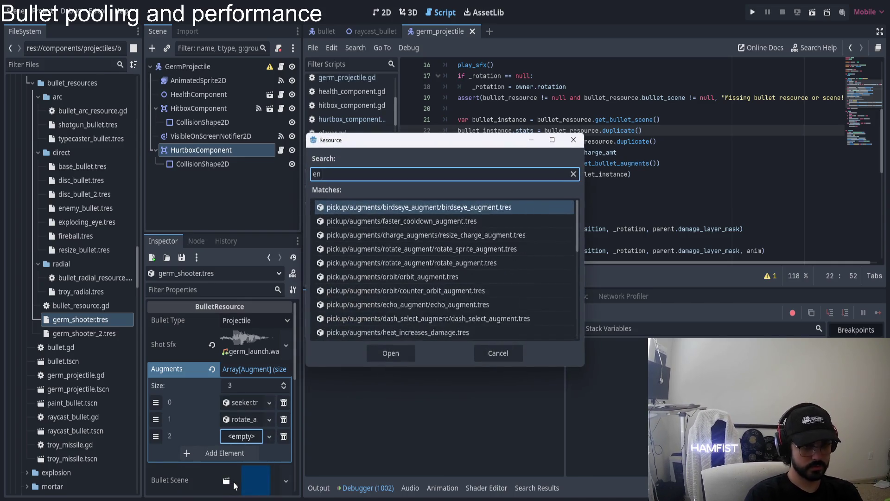
key(BackSpace)
text(ord)
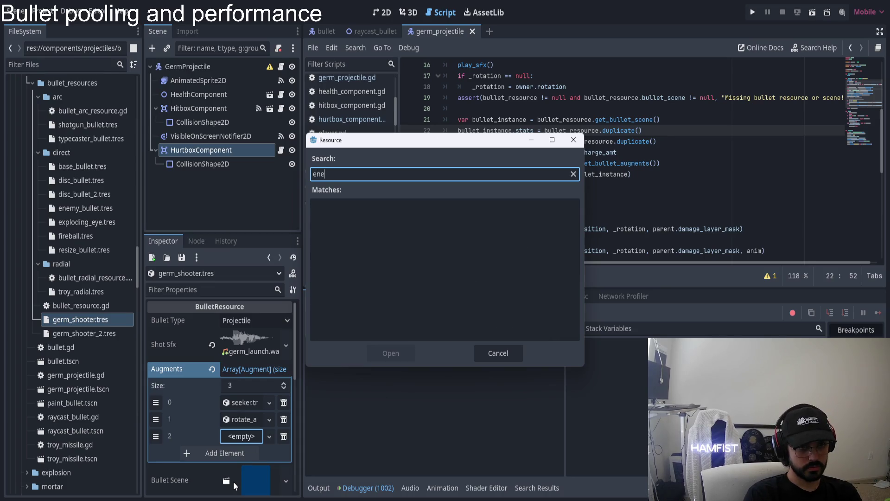
key(BackSpace)
key(BackSpace)
key(BackSpace)
text(augment)
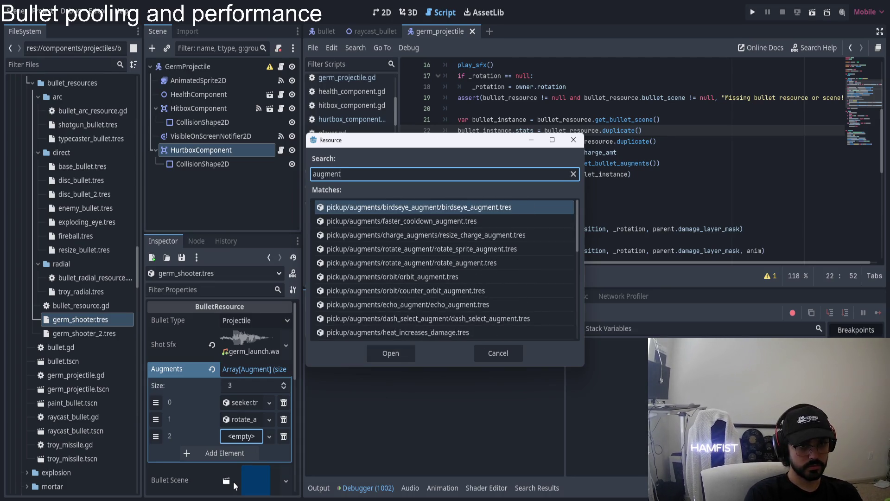
key(Down)
key(Down)
key(Down)
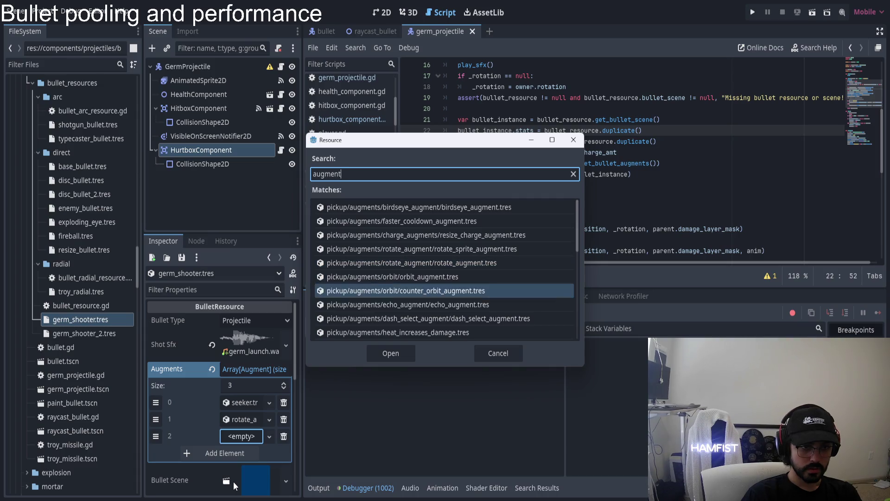
key(Down)
key(Down)
key(Down)
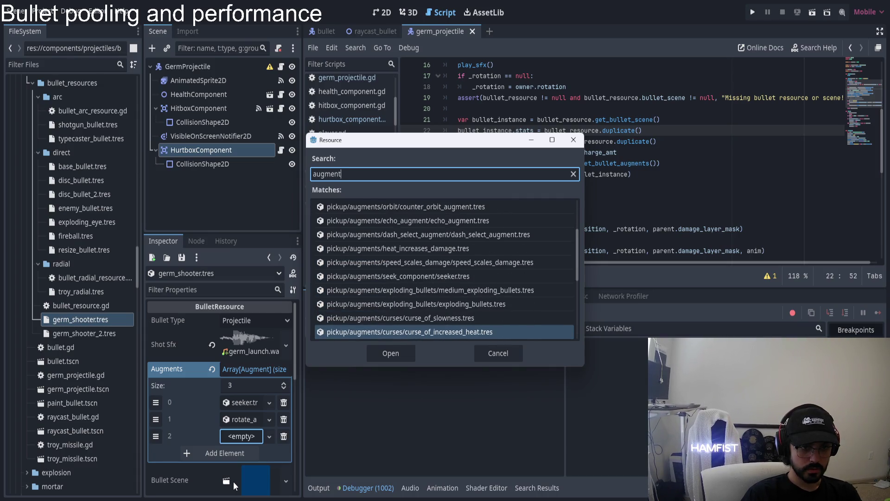
key(Up)
key(Up)
key(Up)
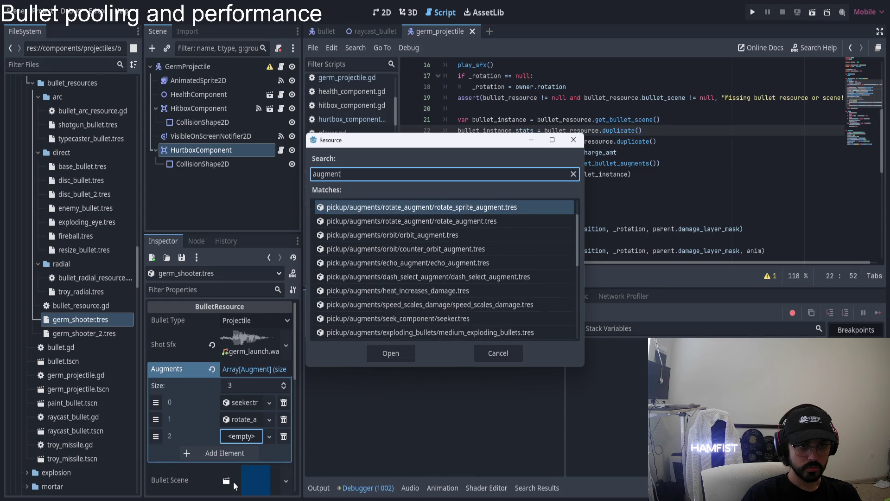
key(ctrl+a)
key(BackSpace)
text(com)
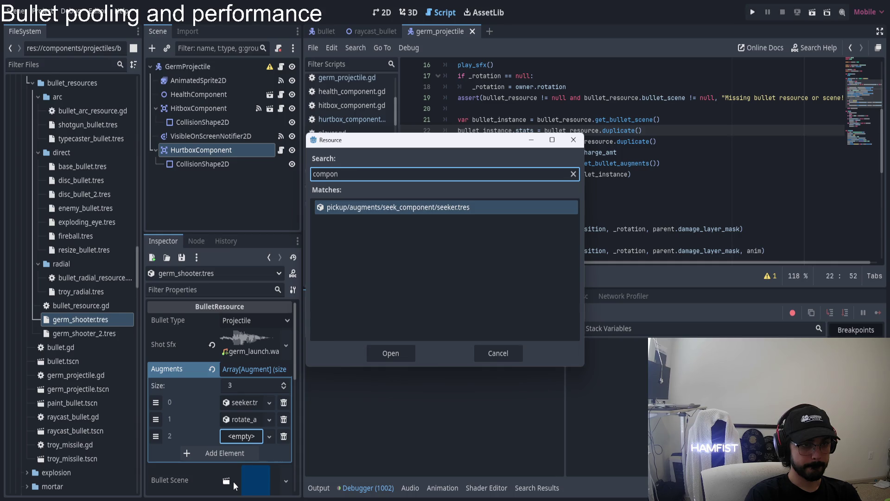
key(ctrl+a)
key(BackSpace)
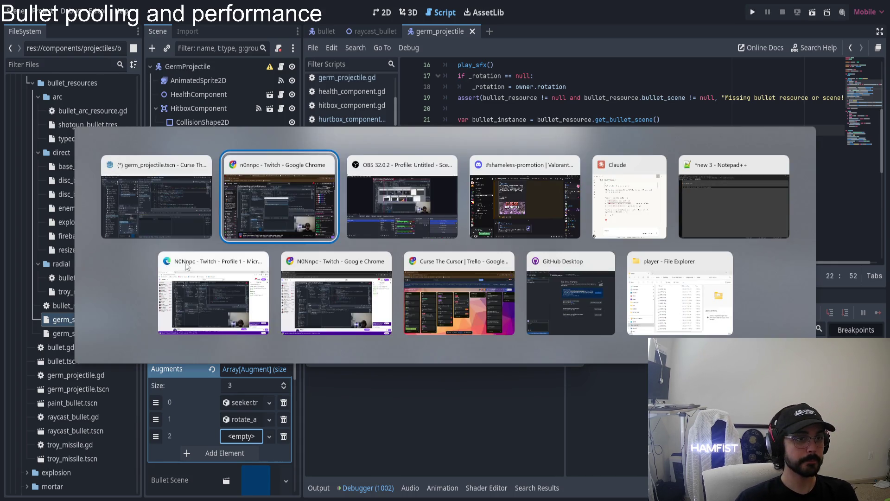
key(Escape)
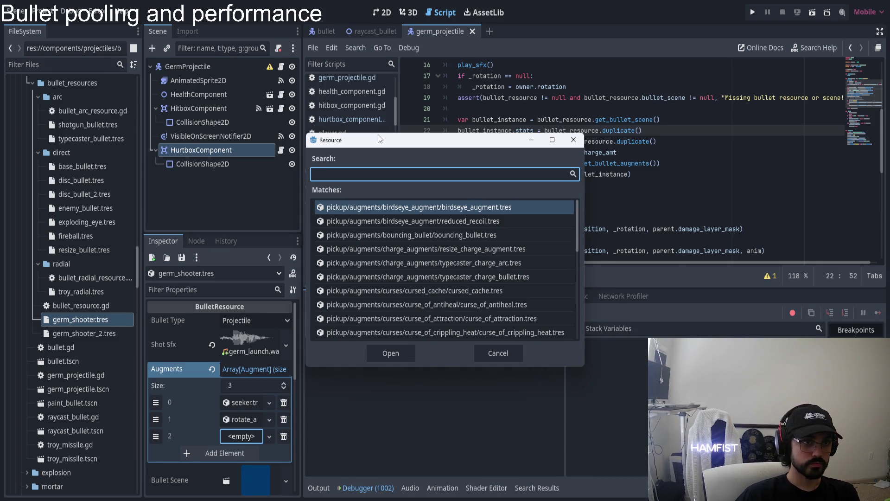
drag(357, 134, 372, 164)
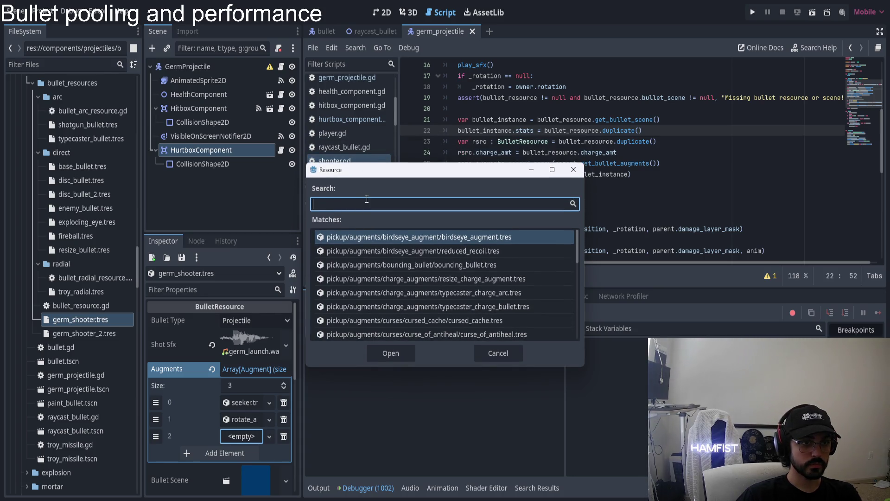
text(hur)
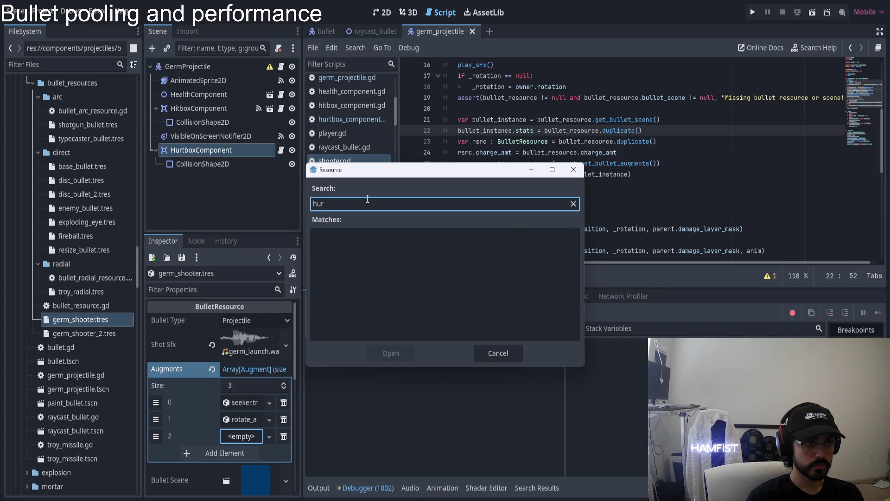
key(Escape)
click(237, 433)
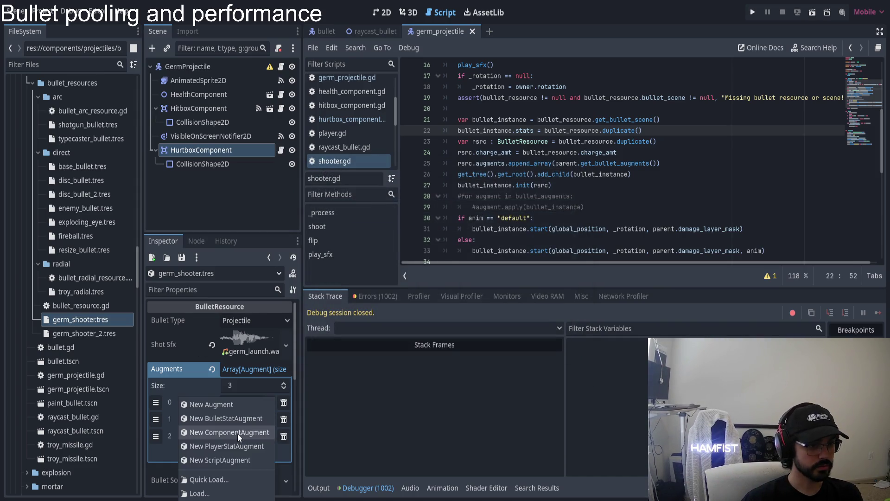
click(234, 482)
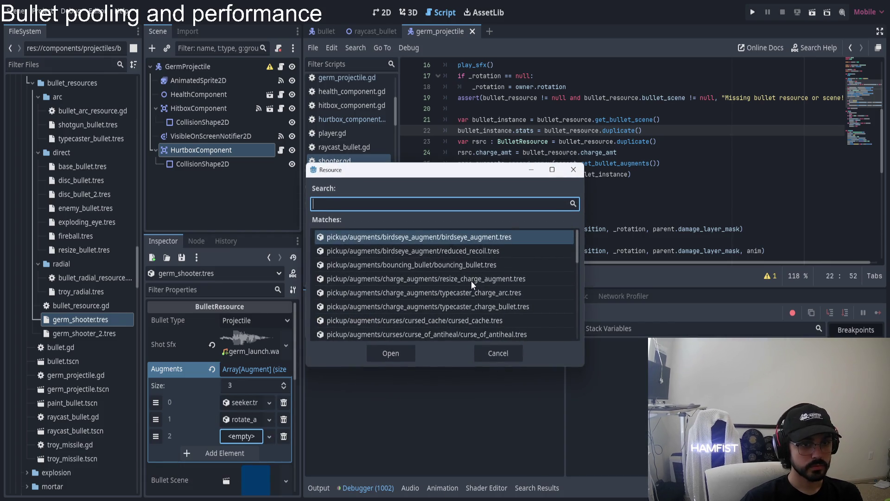
scroll(down, 3)
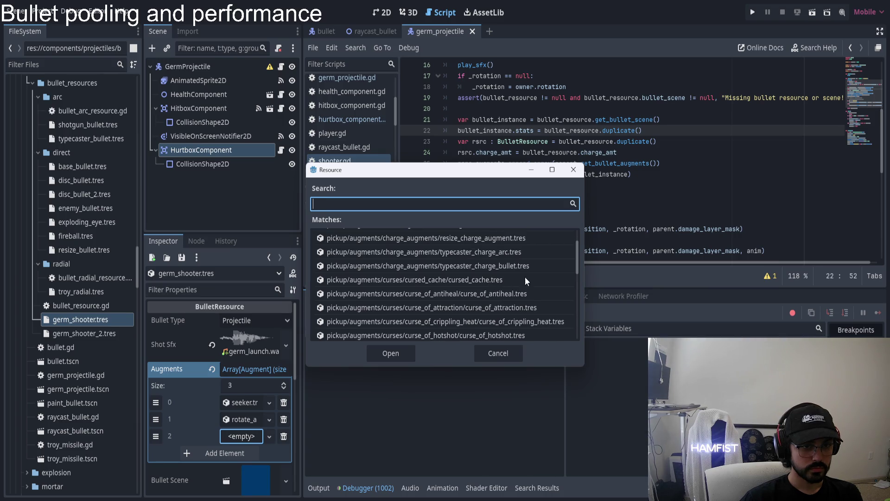
scroll(down, 3)
scroll(down, 3)
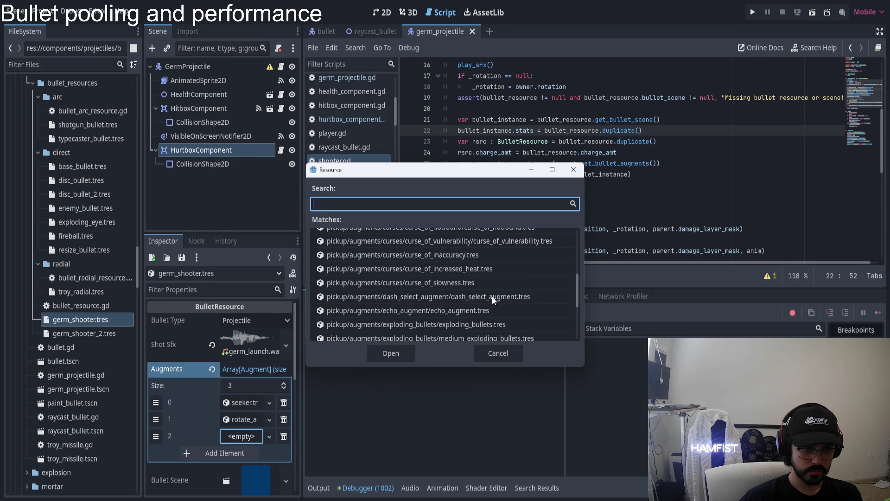
scroll(down, 3)
scroll(down, 3)
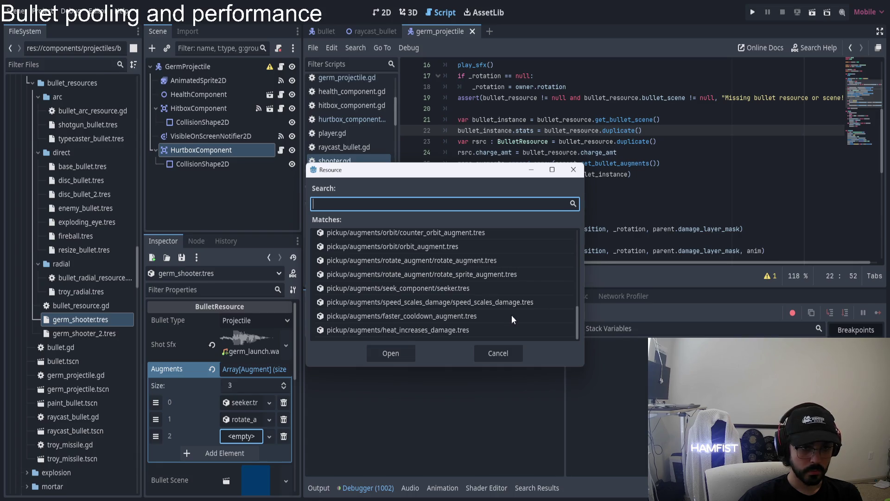
key(Escape)
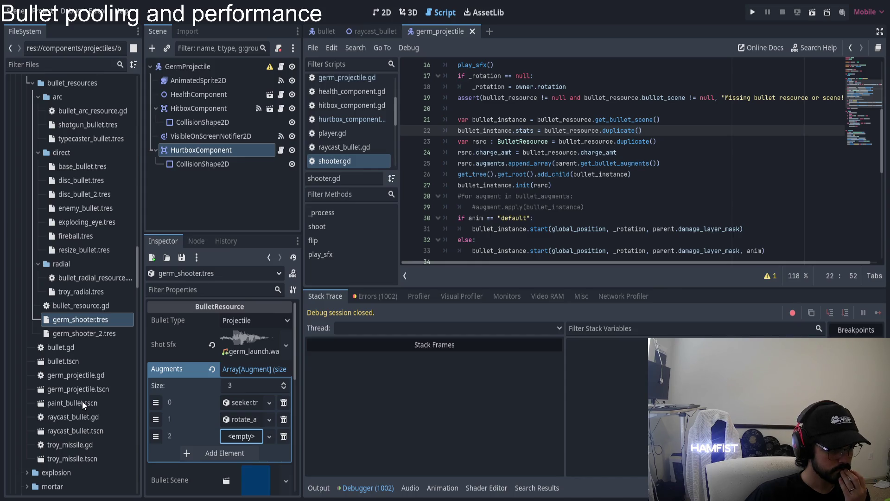
Step: Filter FileSystem by 'bull' and save the germ_projectile scene with Ctrl+S
click(87, 61)
text(b)
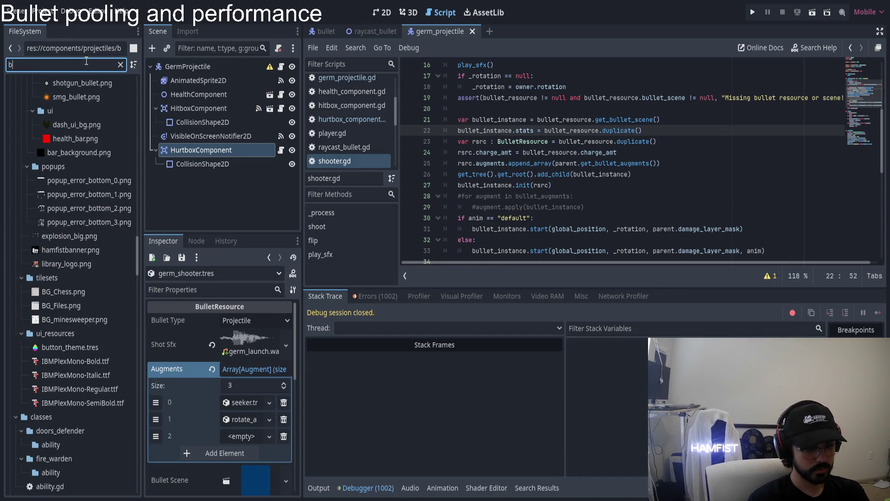
text(ullet)
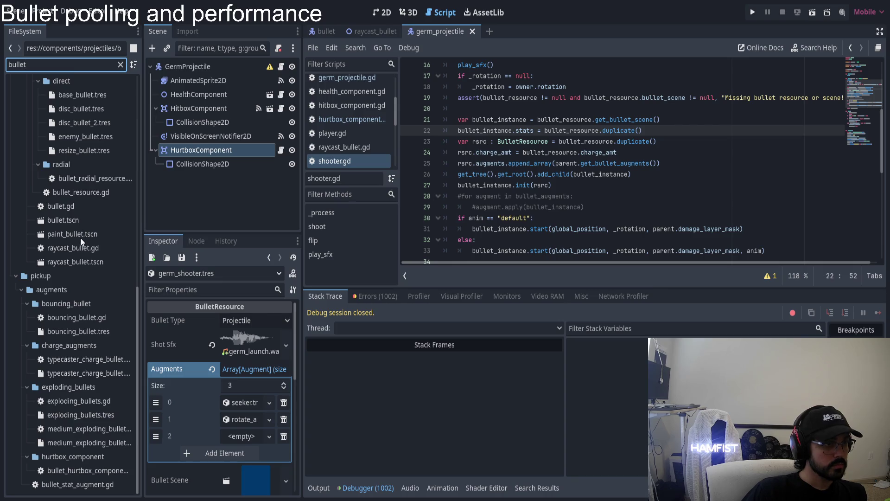
click(398, 406)
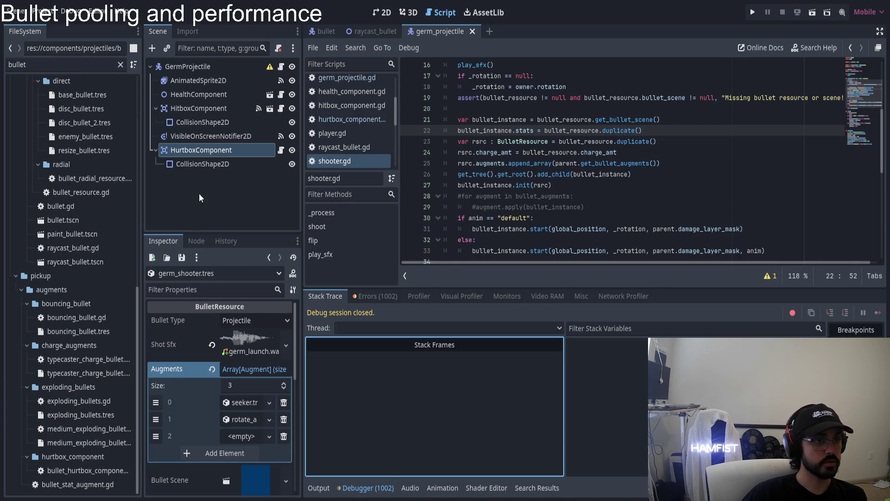
key(ctrl+s)
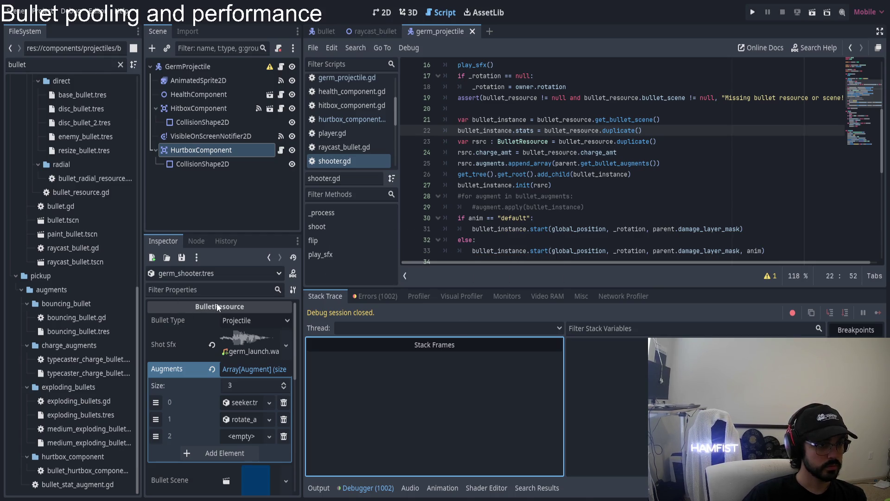
key(alt+Tab)
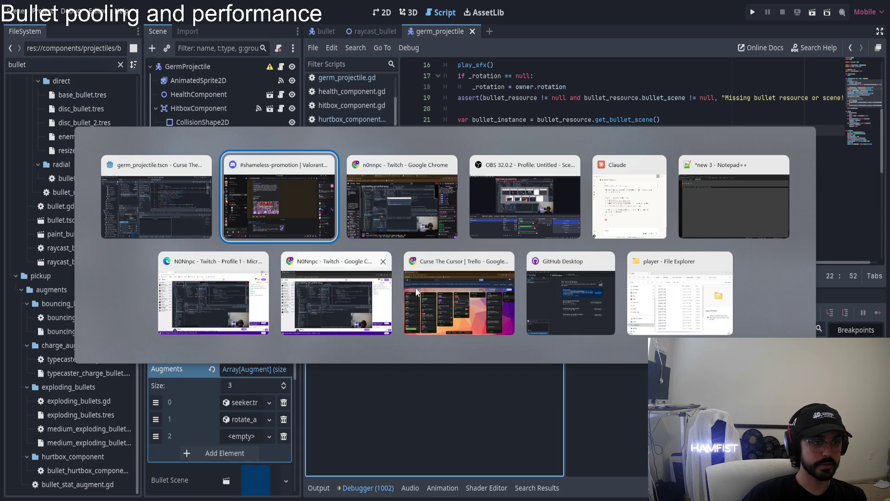
Step: Discard the uncommitted germ_shooter.tres changes in GitHub Desktop and return to Godot
click(571, 292)
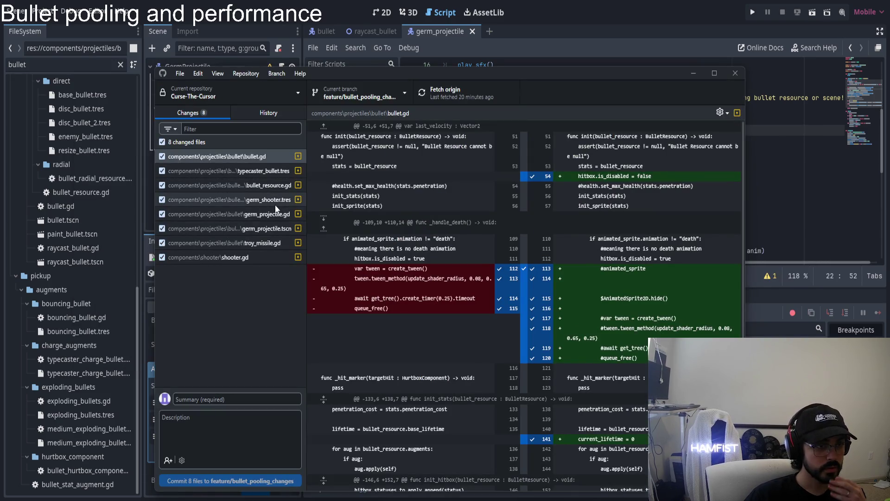
click(274, 202)
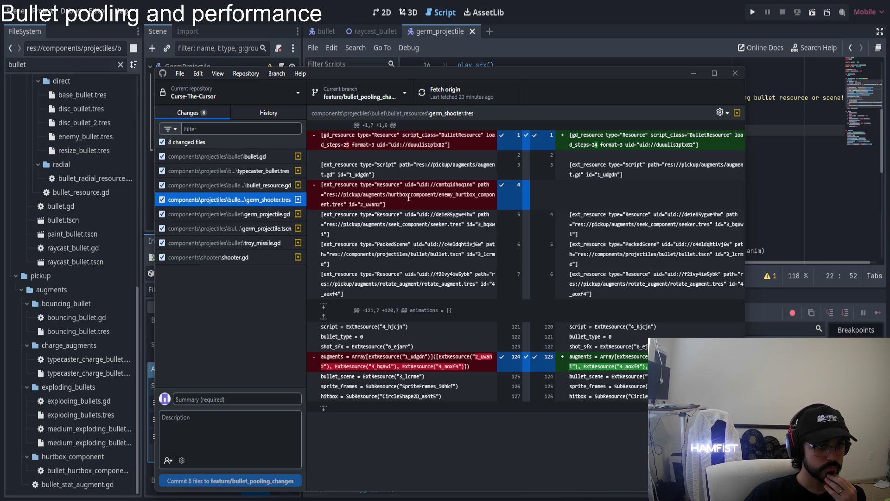
right_click(253, 203)
click(325, 211)
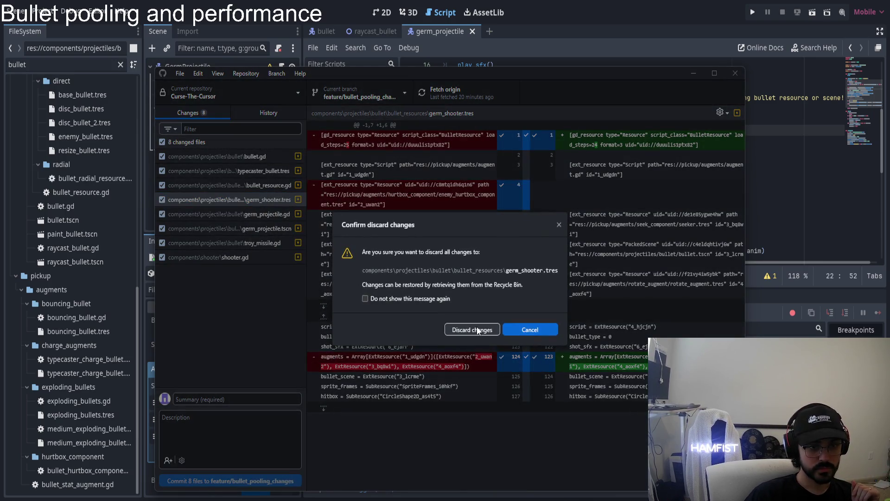
click(472, 329)
key(alt+Tab)
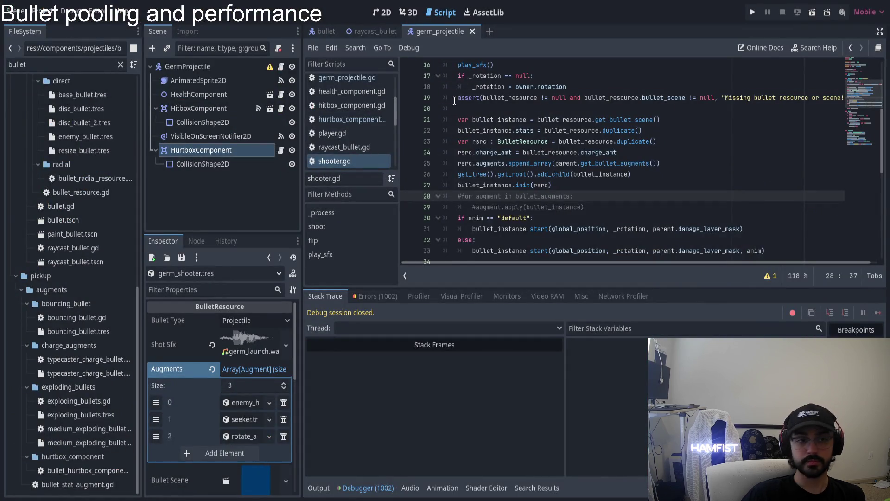
Step: Run the project, start a New Game, and walk into the portal firing at a bug
click(752, 12)
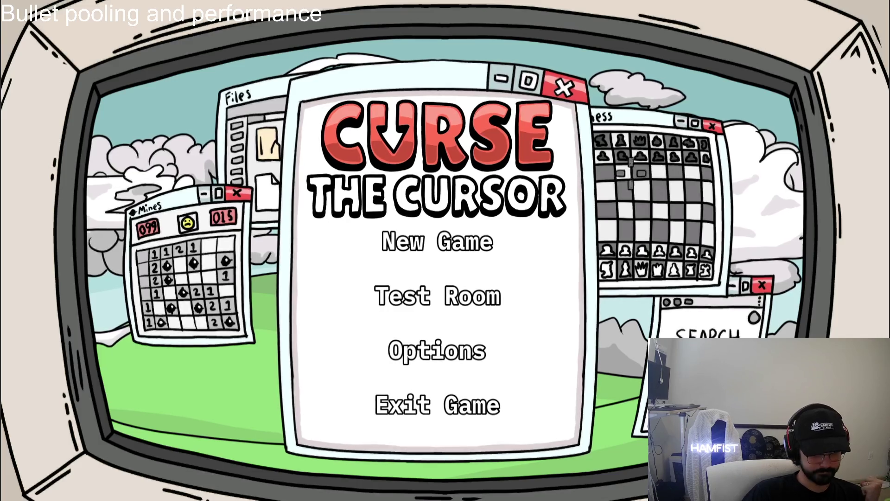
click(434, 239)
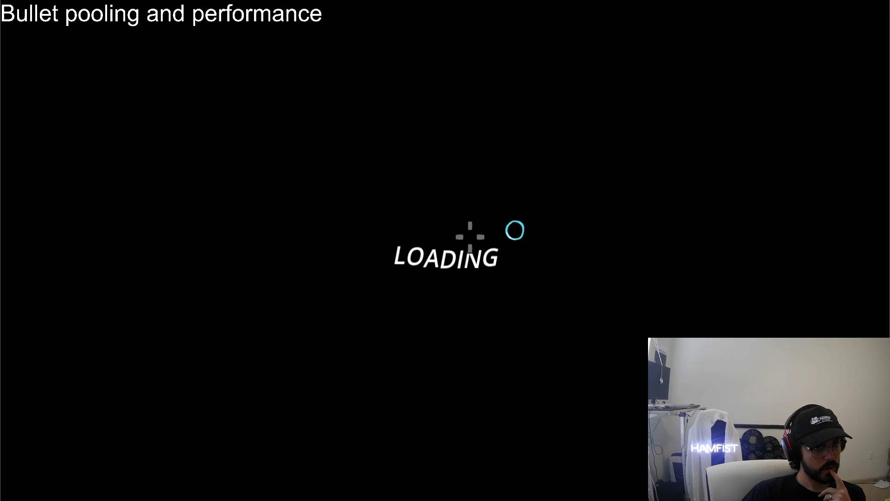
key(a)
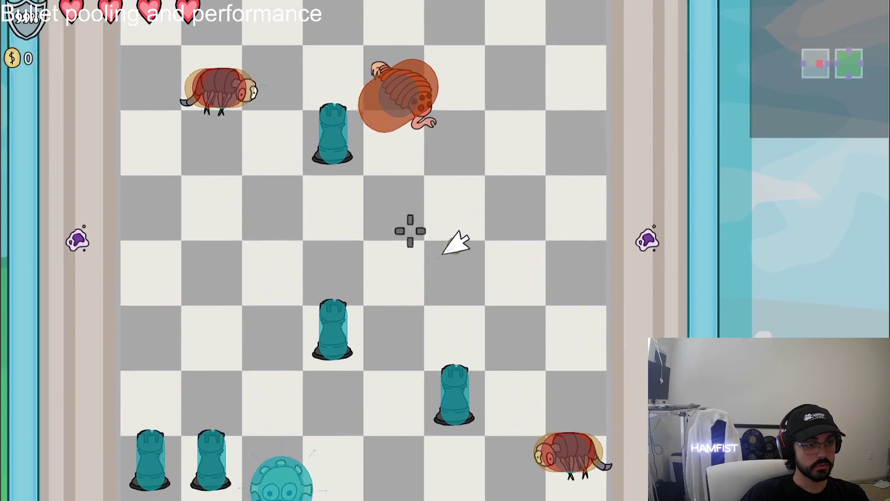
drag(487, 135, 529, 222)
Step: Move around the chessboard room shooting enemies, then stop the game with F8
key(a)
key(d)
key(w)
key(a)
key(s)
key(d)
key(w)
key(s)
key(d)
key(w)
key(a)
key(d)
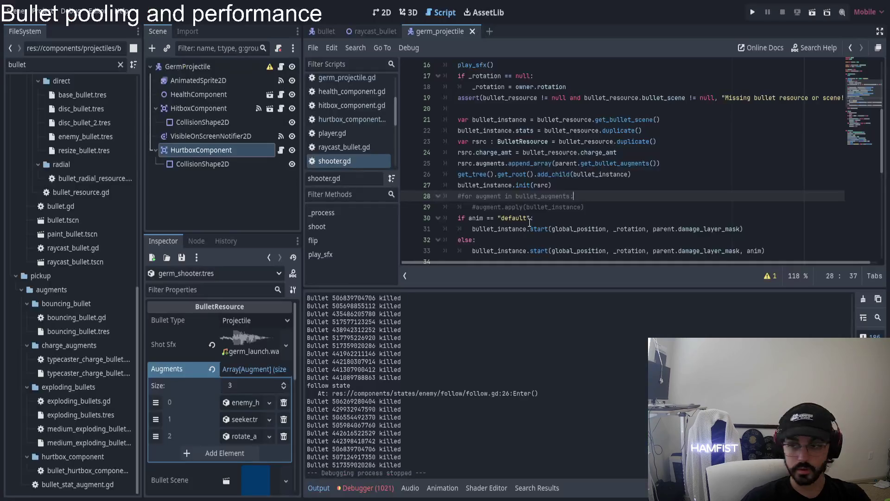
key(F8)
Step: Start a new line under the arc shot note in Notepad++ and begin the Germ bullet follow-up
key(alt+Tab)
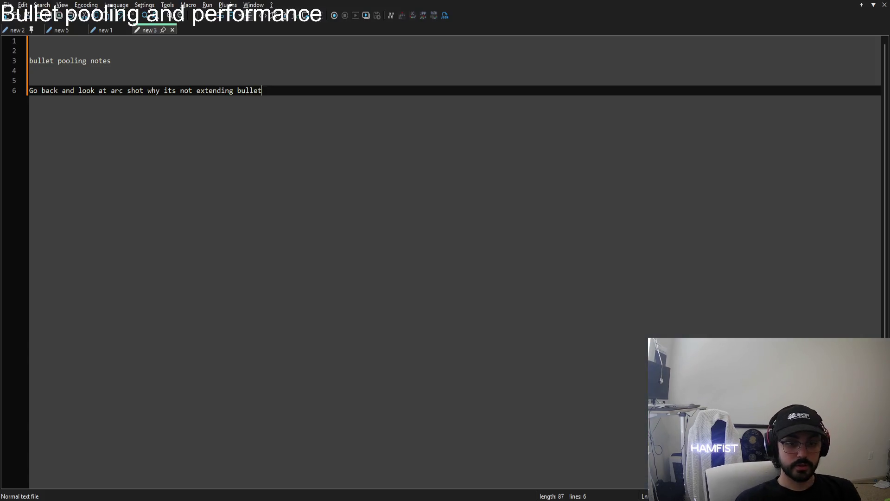
key(Return)
key(Return)
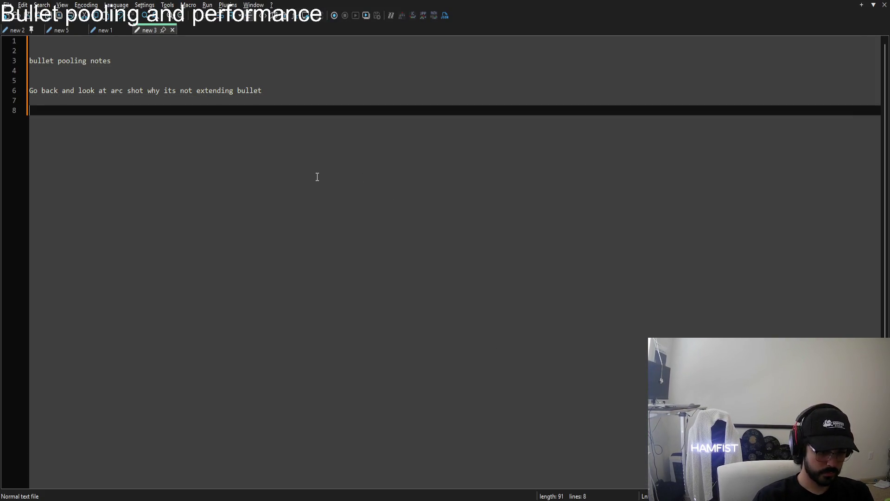
text(Germshooter)
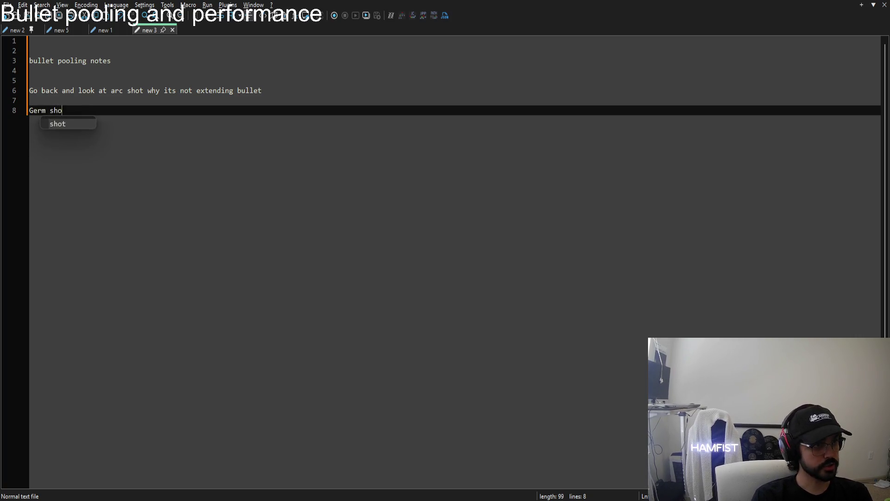
key(ctrl+BackSpace)
text(bu)
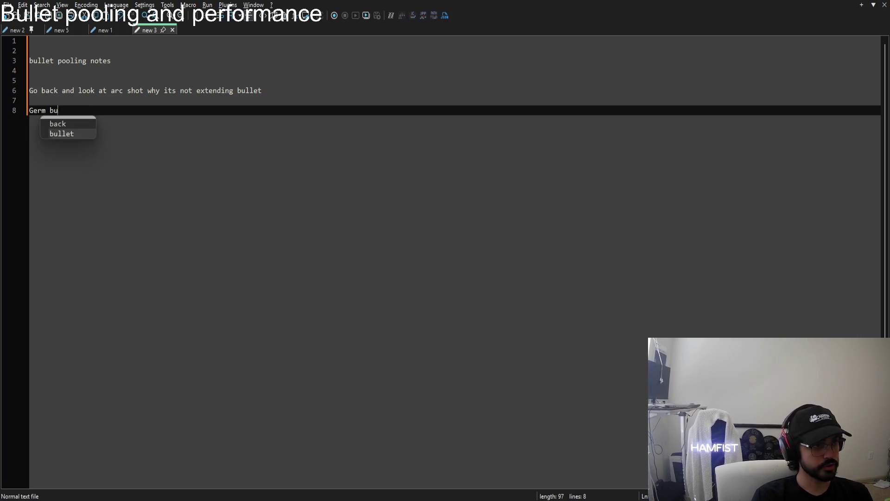
text(llet)
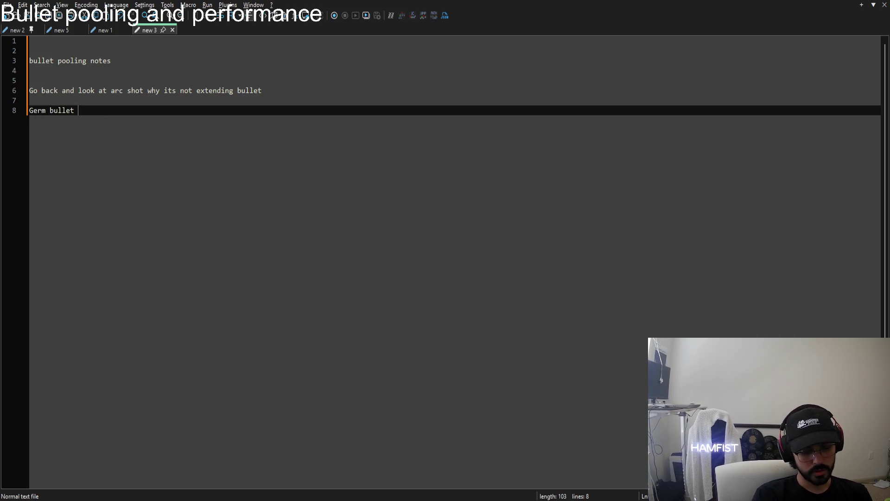